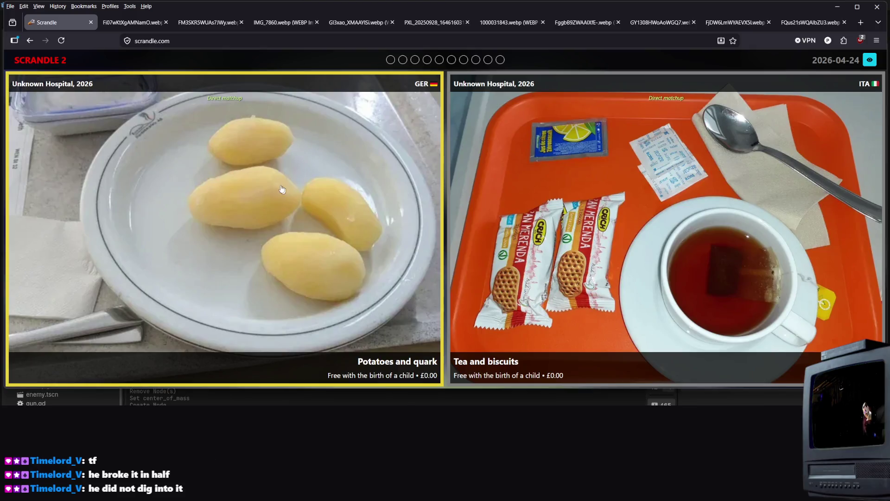
- View the potato photo full-size in a new tab, then vote for Tea and biscuits (91.01%)
{"action": "right_click", "coordinate": [317, 178]}
{"action": "left_click", "coordinate": [343, 205]}
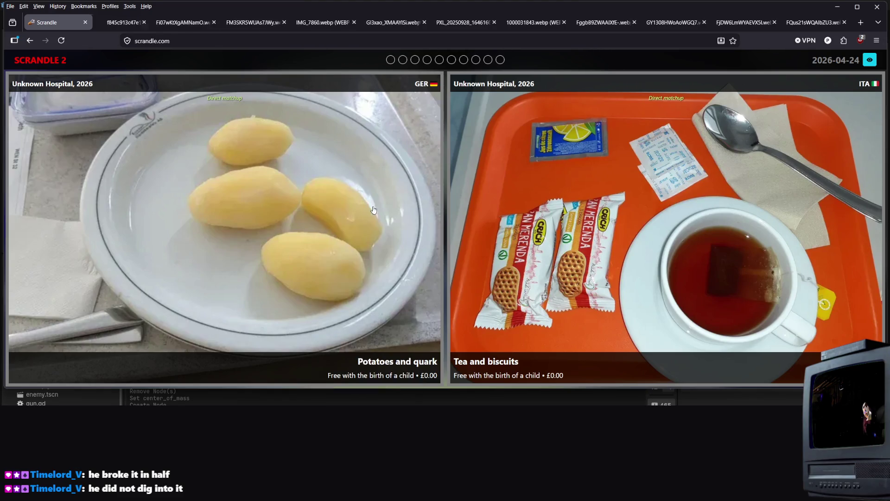
{"action": "left_click", "coordinate": [121, 27]}
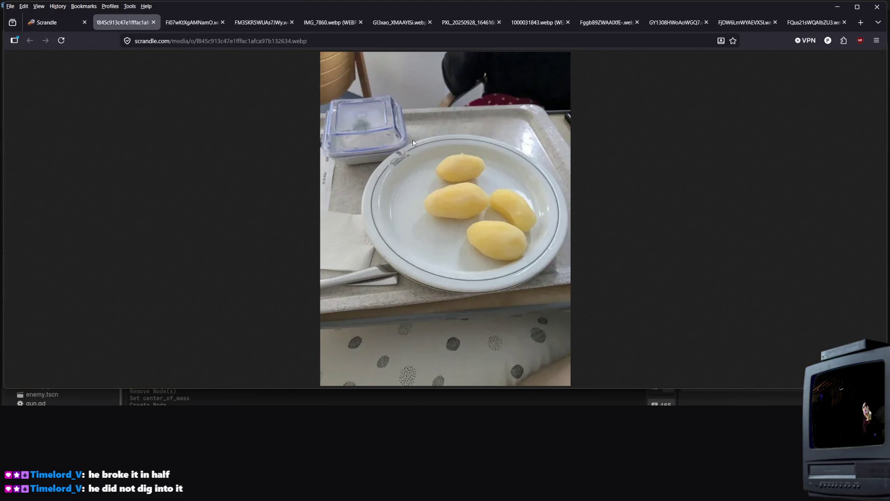
{"action": "left_click", "coordinate": [37, 23]}
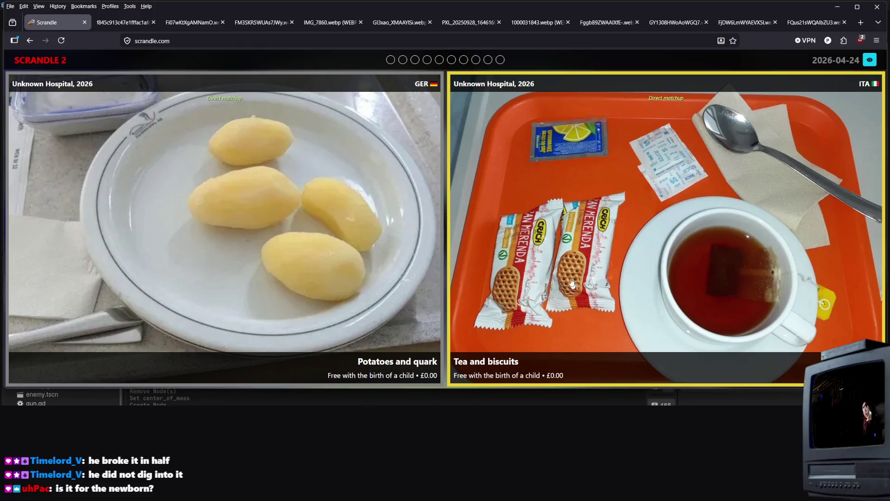
{"action": "left_click", "coordinate": [575, 244]}
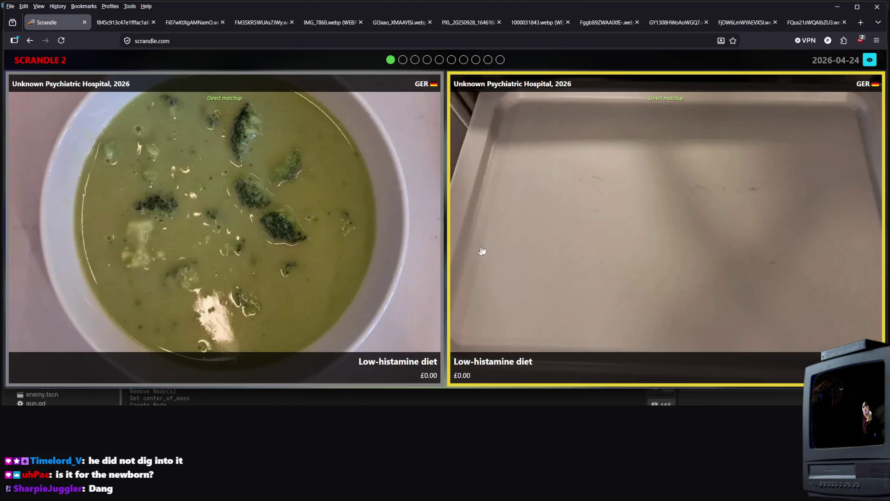
- Compare the broccoli soup and empty baking tray photos full-size, then vote for the broccoli soup
{"action": "right_click", "coordinate": [301, 275]}
{"action": "left_click", "coordinate": [343, 292]}
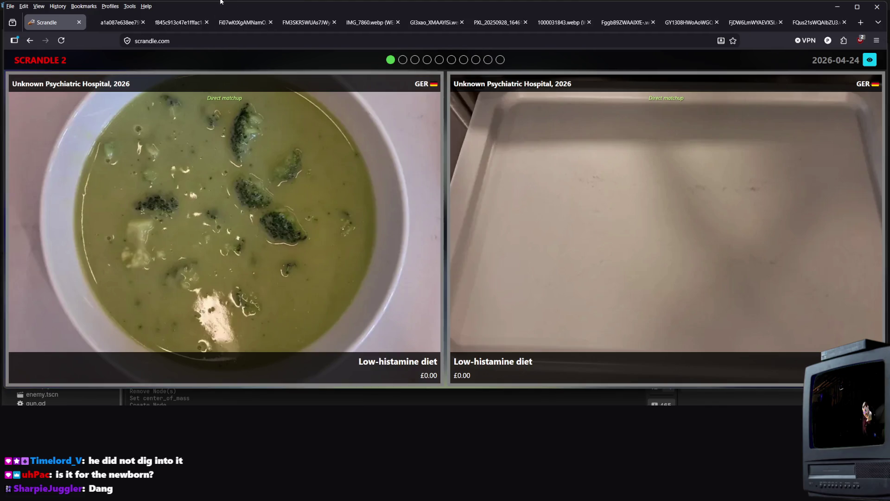
{"action": "right_click", "coordinate": [554, 140]}
{"action": "left_click", "coordinate": [585, 166]}
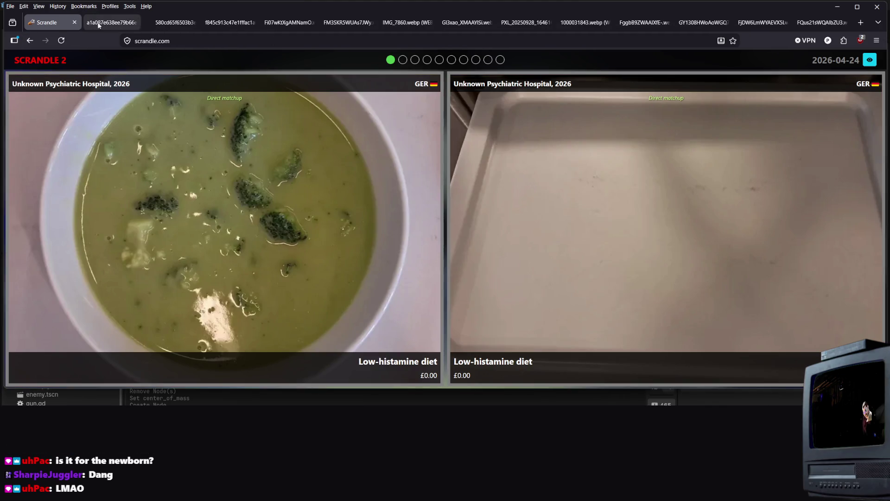
{"action": "left_click", "coordinate": [99, 24]}
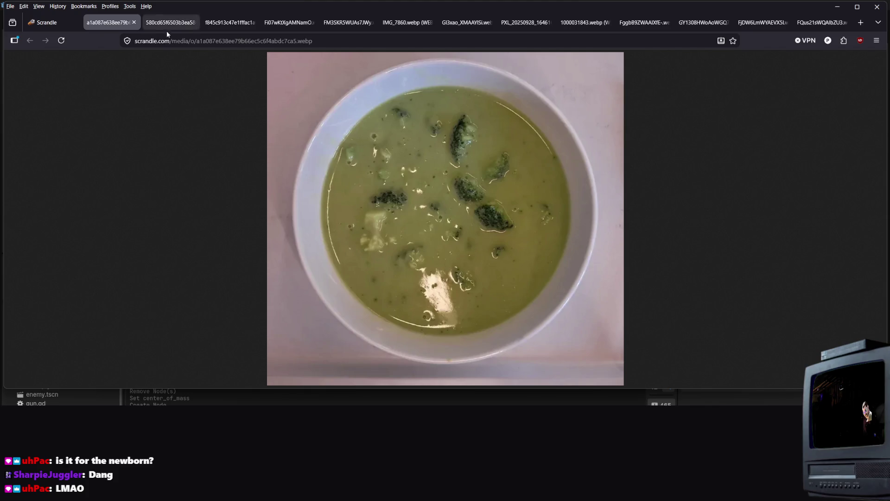
{"action": "left_click", "coordinate": [185, 22]}
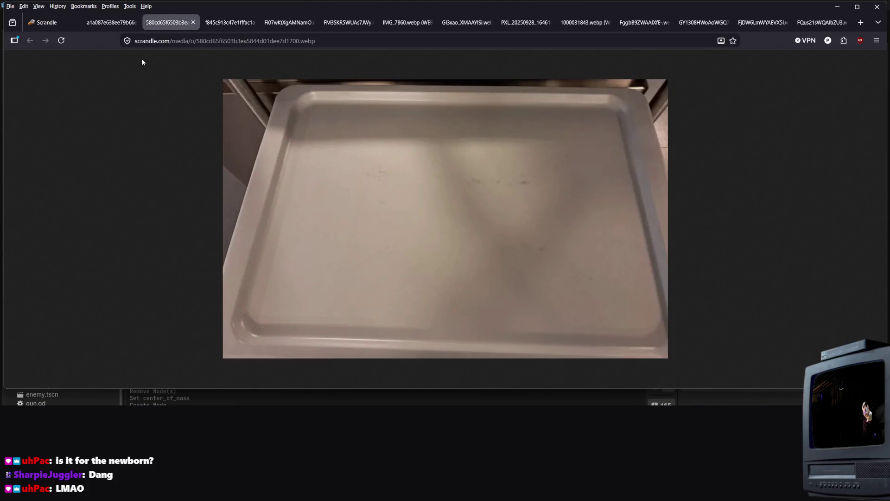
{"action": "left_click", "coordinate": [100, 23]}
{"action": "left_click", "coordinate": [46, 23]}
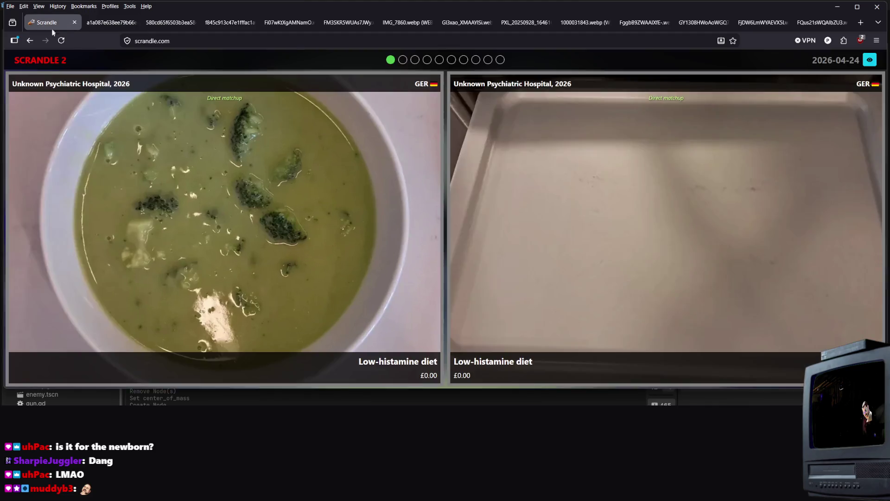
{"action": "left_click", "coordinate": [313, 259]}
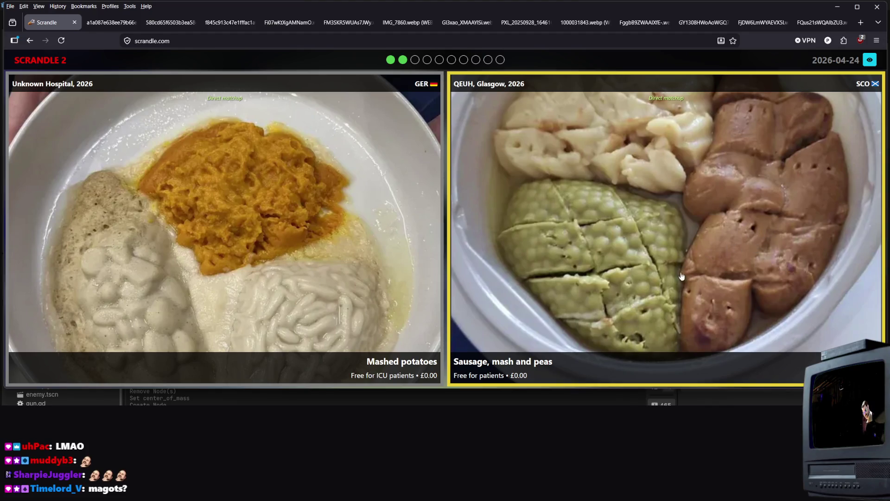
- View the Sausage, mash and peas photo full-size in a new tab
{"action": "right_click", "coordinate": [647, 233]}
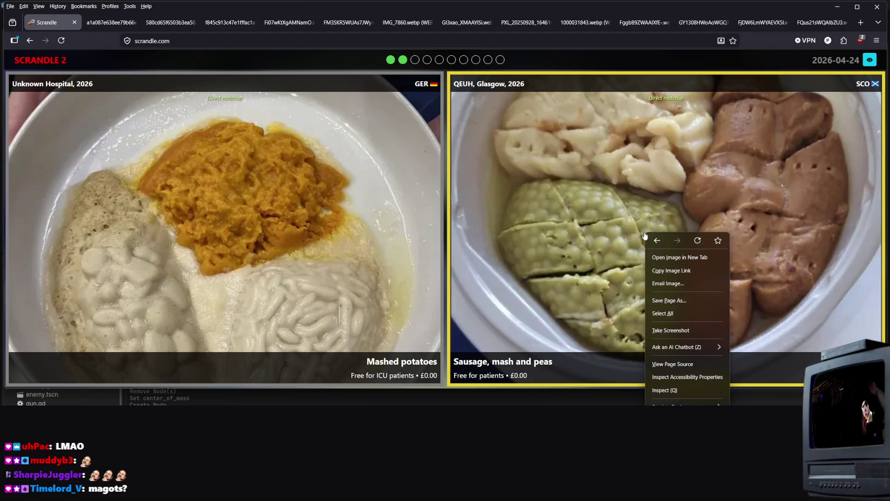
{"action": "left_click", "coordinate": [663, 257]}
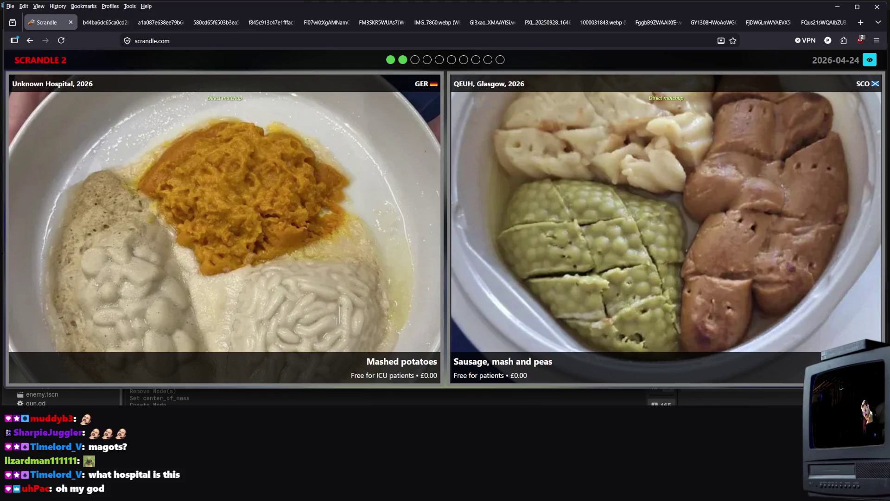
{"action": "left_click", "coordinate": [98, 24]}
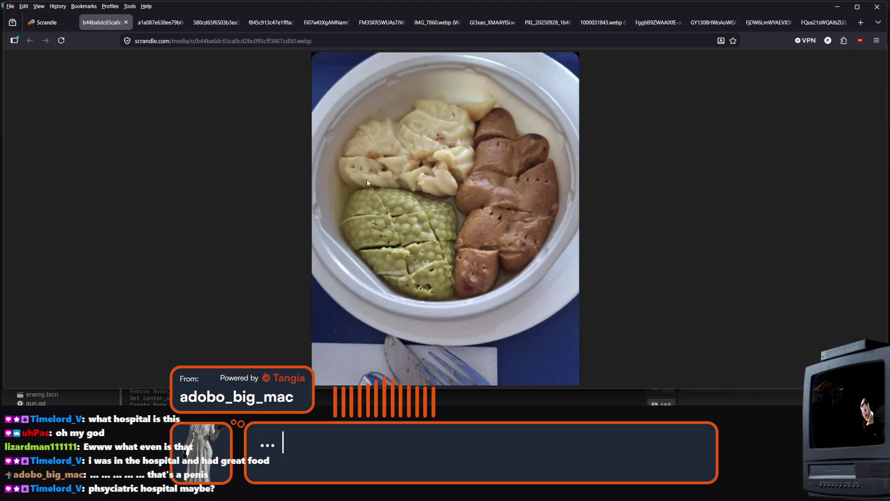
{"action": "left_click", "coordinate": [60, 26]}
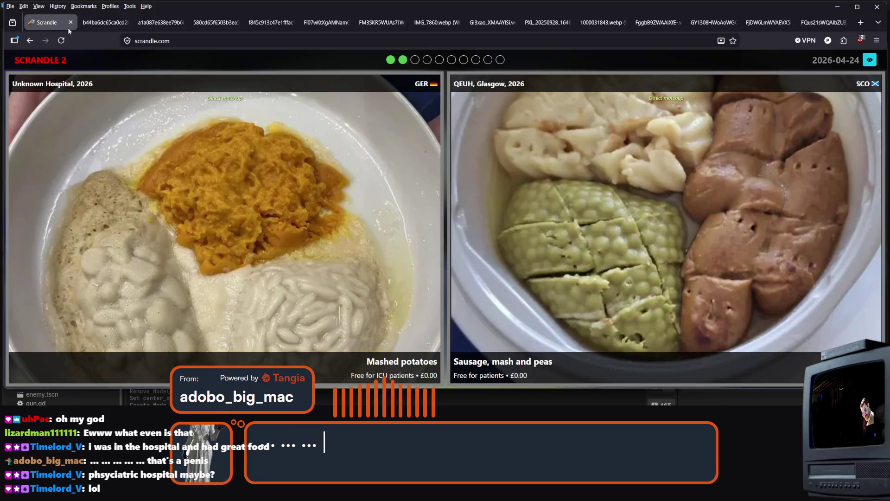
- View the mashed potatoes photo full-size, then vote for Sausage, mash and peas (77.21%)
{"action": "right_click", "coordinate": [254, 206]}
{"action": "left_click", "coordinate": [293, 237]}
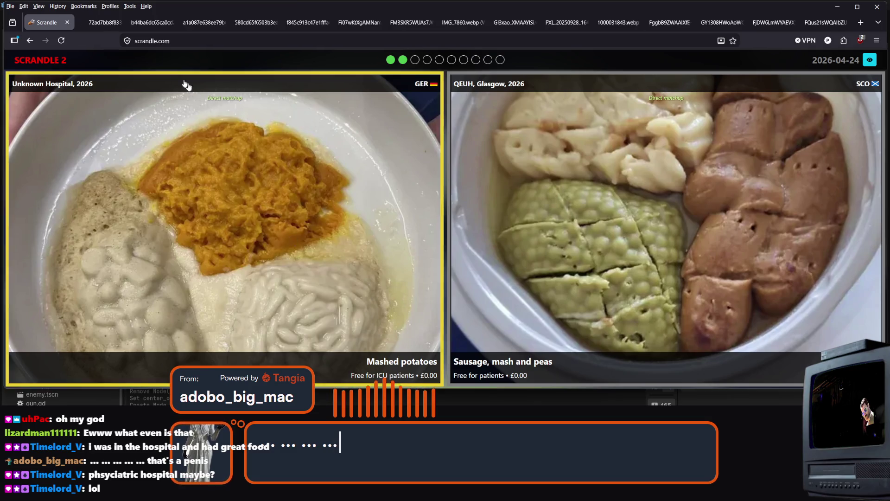
{"action": "left_click", "coordinate": [98, 23]}
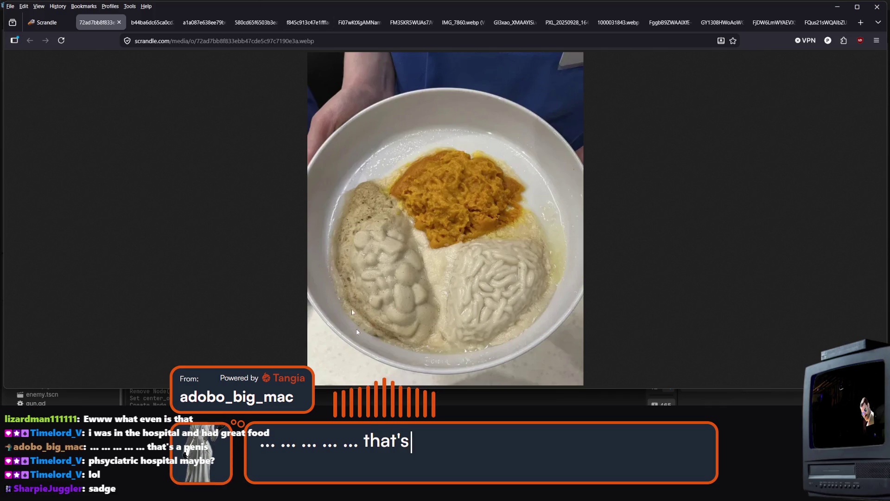
{"action": "left_click", "coordinate": [46, 23]}
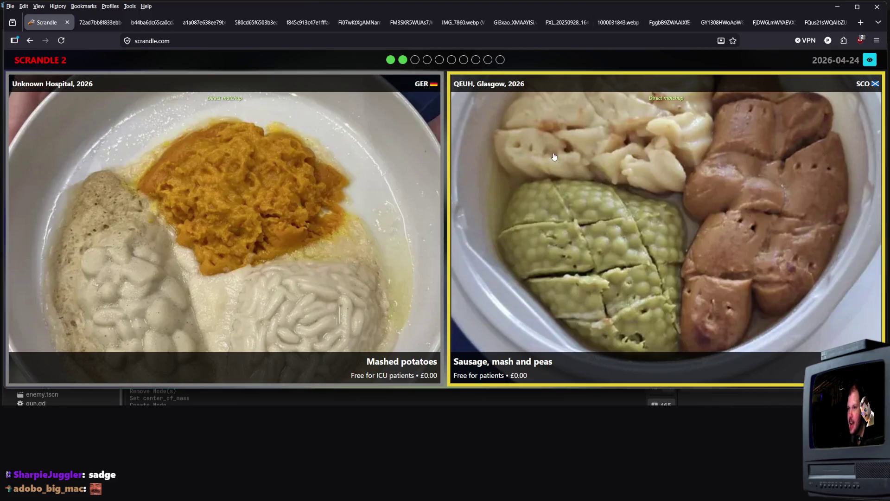
{"action": "left_click", "coordinate": [556, 156]}
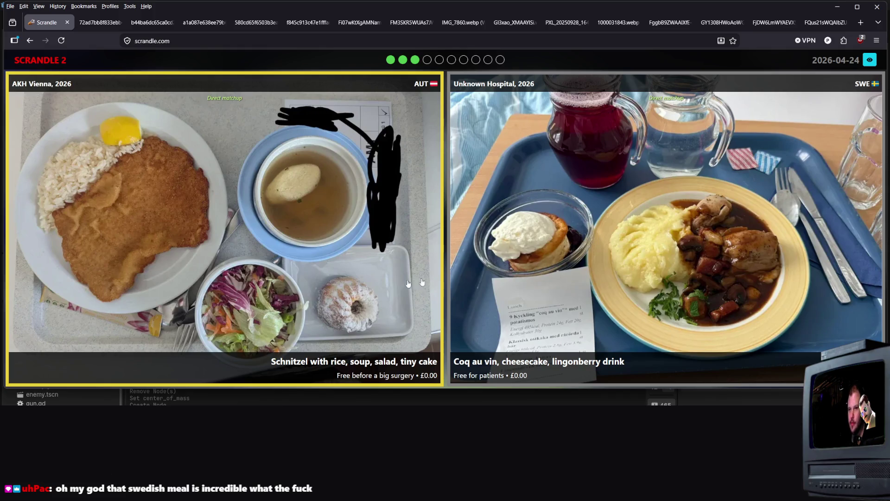
- Vote for the coq au vin meal, which wins with 86.55%
{"action": "left_click", "coordinate": [635, 220]}
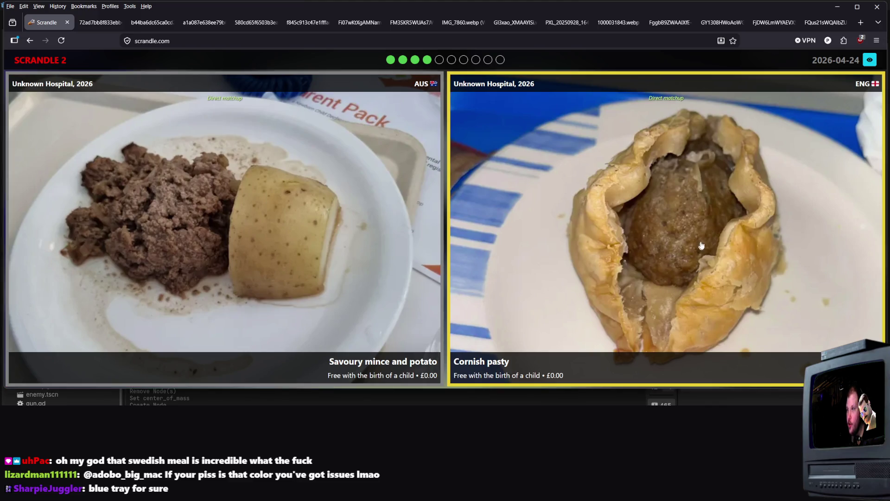
- Open the pasty and mince photos in new tabs, zooming the pasty photo in and back to fit
{"action": "right_click", "coordinate": [602, 227]}
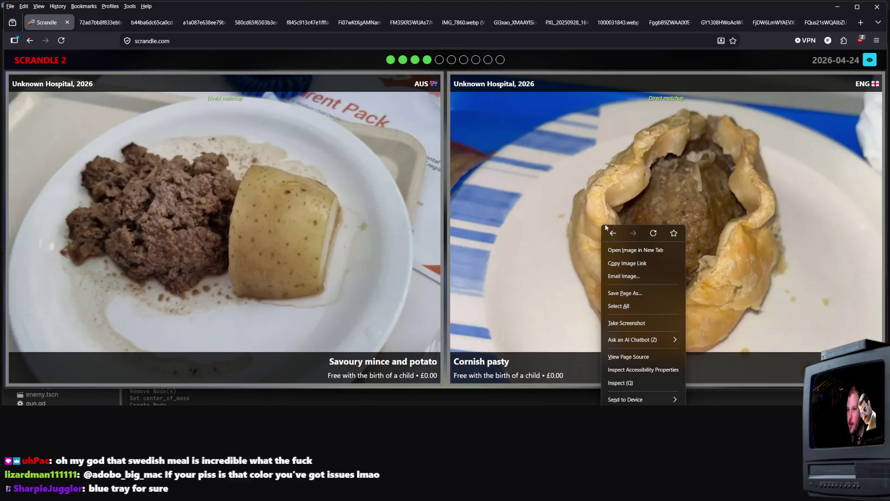
{"action": "left_click", "coordinate": [630, 250]}
{"action": "right_click", "coordinate": [278, 270]}
{"action": "left_click", "coordinate": [306, 294]}
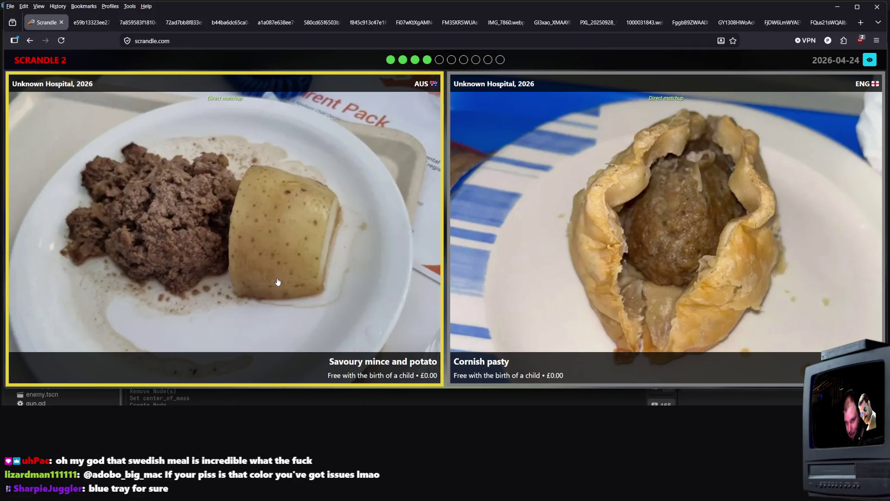
{"action": "left_click", "coordinate": [90, 22]}
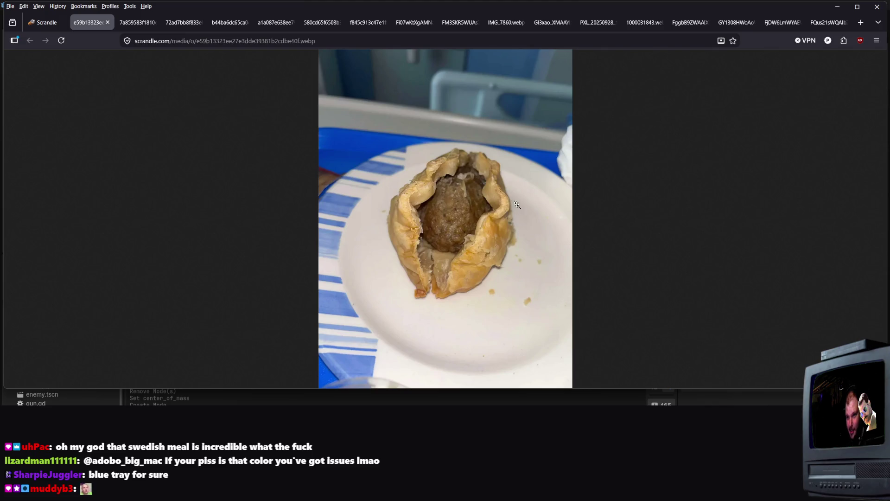
{"action": "left_click", "coordinate": [505, 192]}
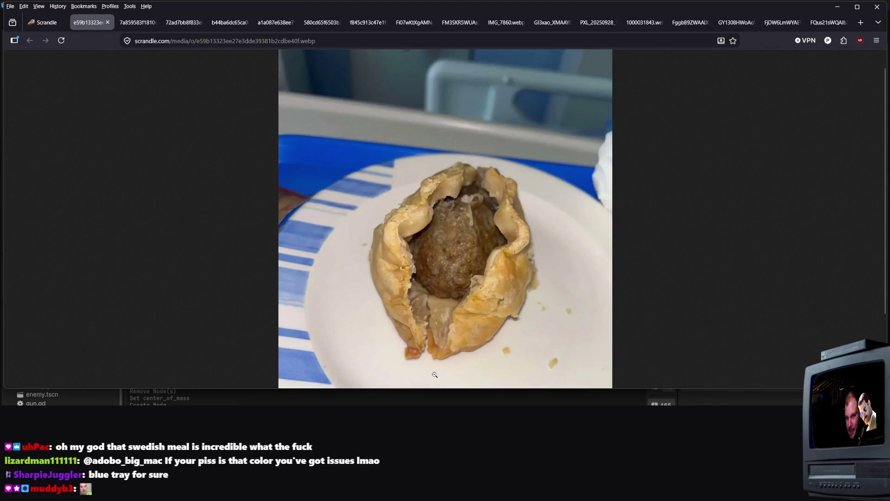
{"action": "left_click", "coordinate": [460, 279]}
- Check the mince-and-potato photo, then vote for the Cornish pasty
{"action": "left_click", "coordinate": [135, 23]}
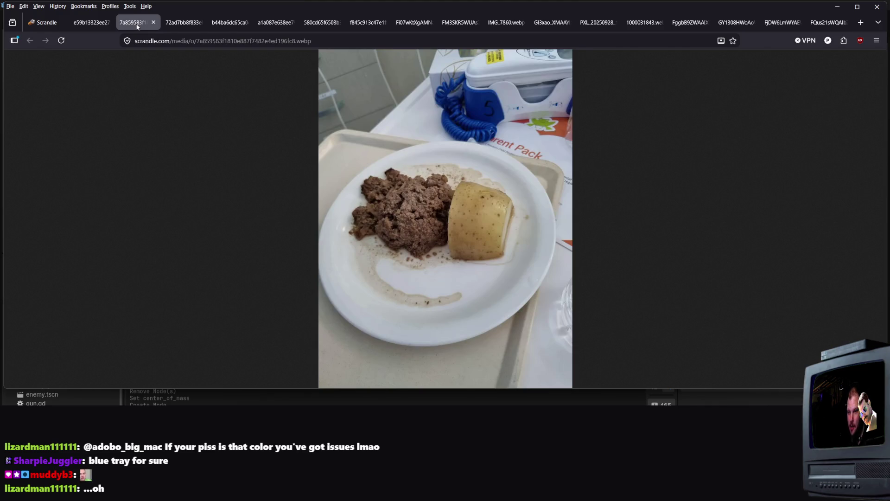
{"action": "left_click", "coordinate": [101, 24]}
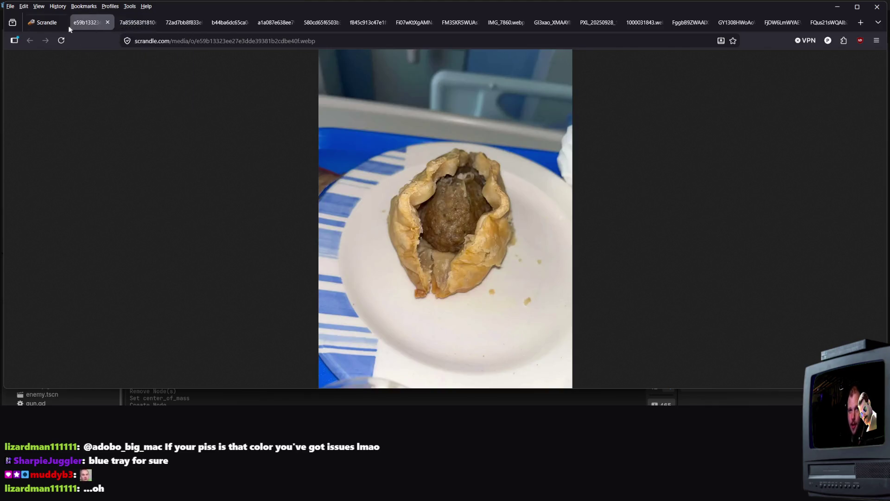
{"action": "left_click", "coordinate": [44, 23]}
{"action": "left_click", "coordinate": [597, 291]}
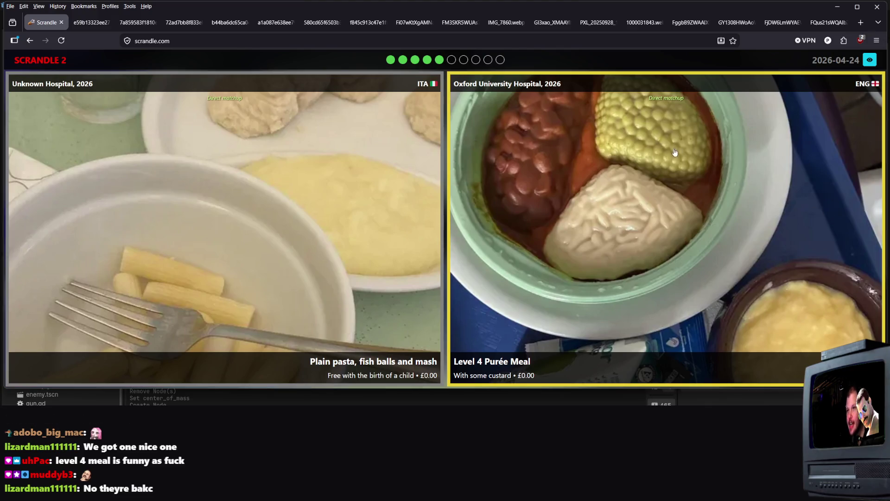
- View the pasta photo full-size, then vote for Plain pasta, fish balls and mash (39.09%)
{"action": "right_click", "coordinate": [305, 269]}
{"action": "left_click", "coordinate": [327, 292]}
{"action": "left_click", "coordinate": [84, 22]}
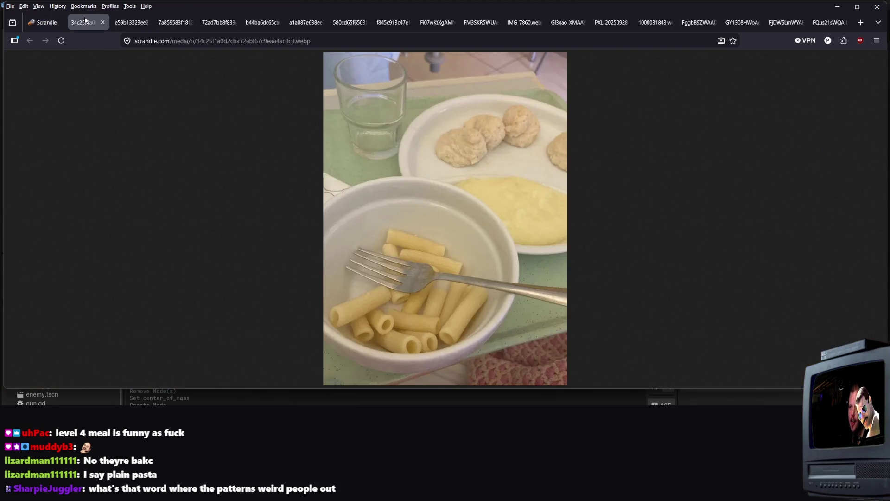
{"action": "left_click", "coordinate": [49, 24]}
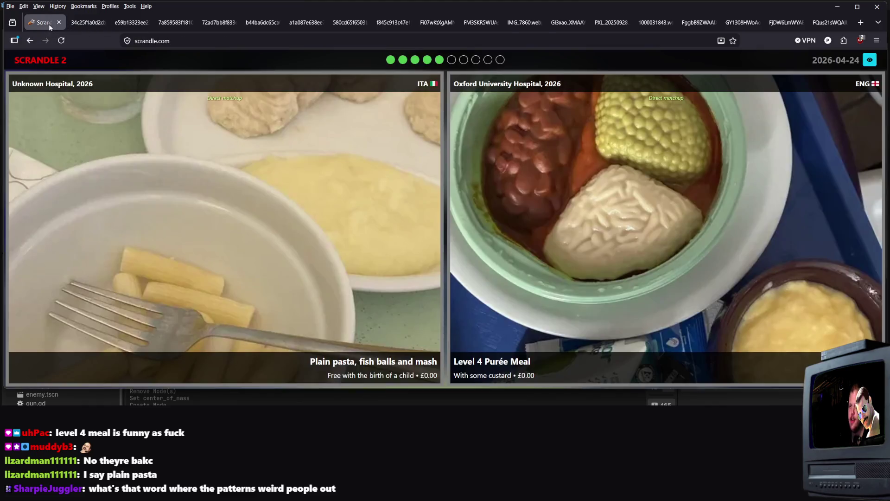
{"action": "left_click", "coordinate": [278, 313]}
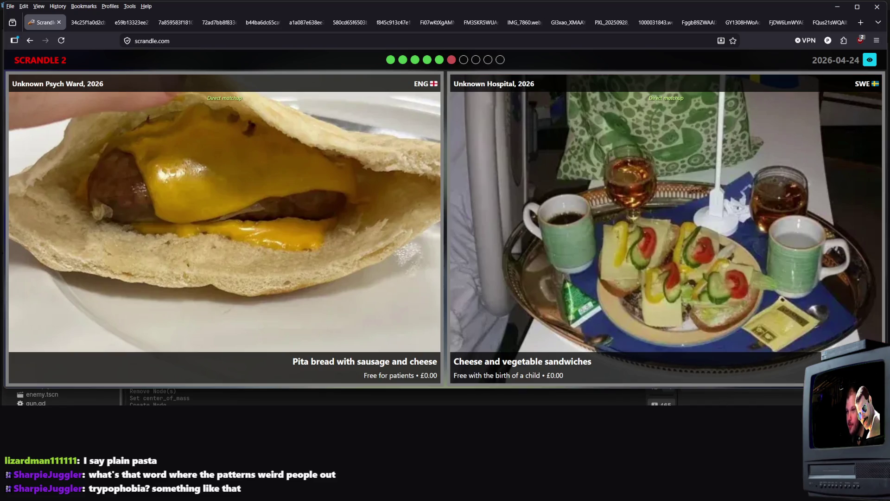
- Vote for Cheese and vegetable sandwiches, then Korean curry rice tray (58.29%)
{"action": "left_click", "coordinate": [582, 250]}
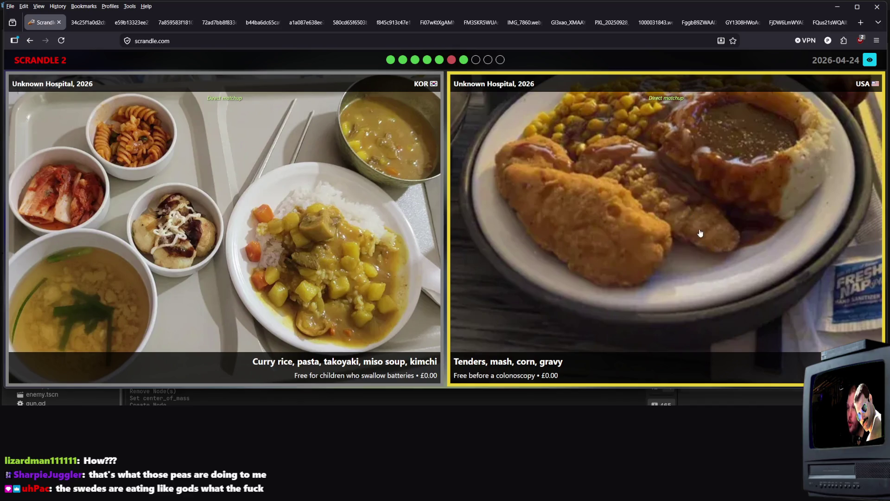
{"action": "left_click", "coordinate": [416, 222]}
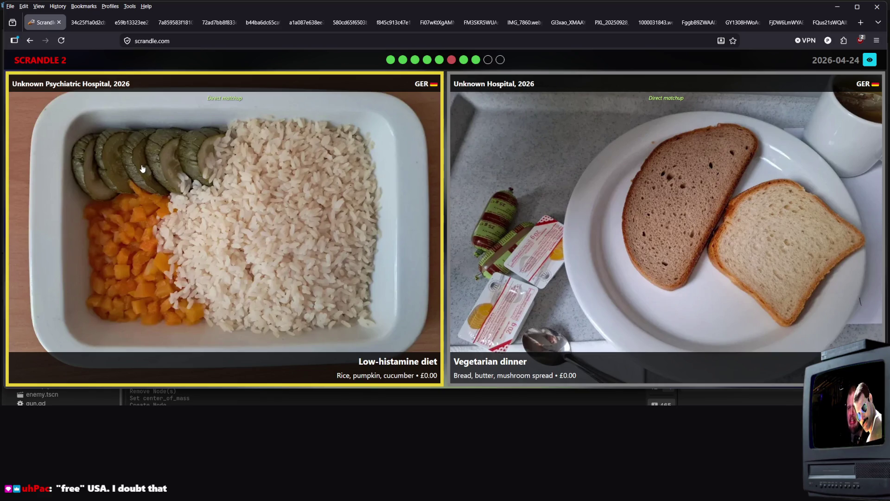
- View the rice photo full-size, then vote for the Vegetarian dinner, which loses
{"action": "right_click", "coordinate": [147, 172]}
{"action": "left_click", "coordinate": [195, 194]}
{"action": "left_click", "coordinate": [81, 24]}
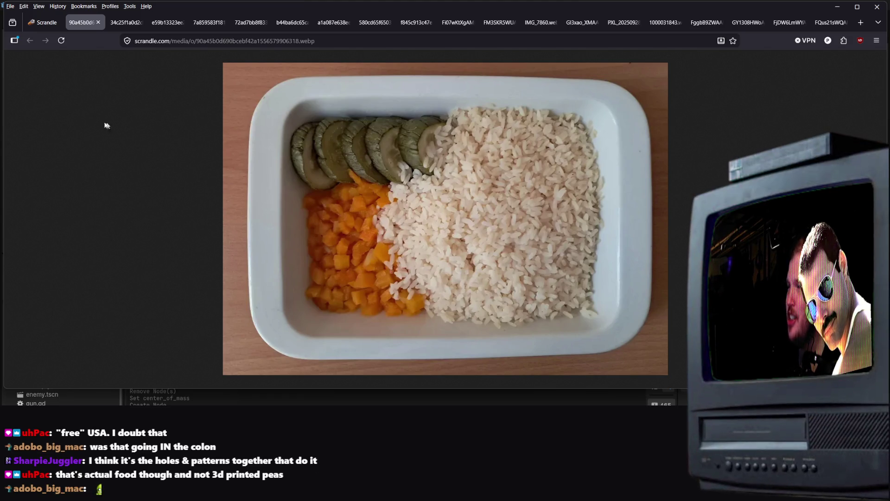
{"action": "left_click", "coordinate": [54, 28]}
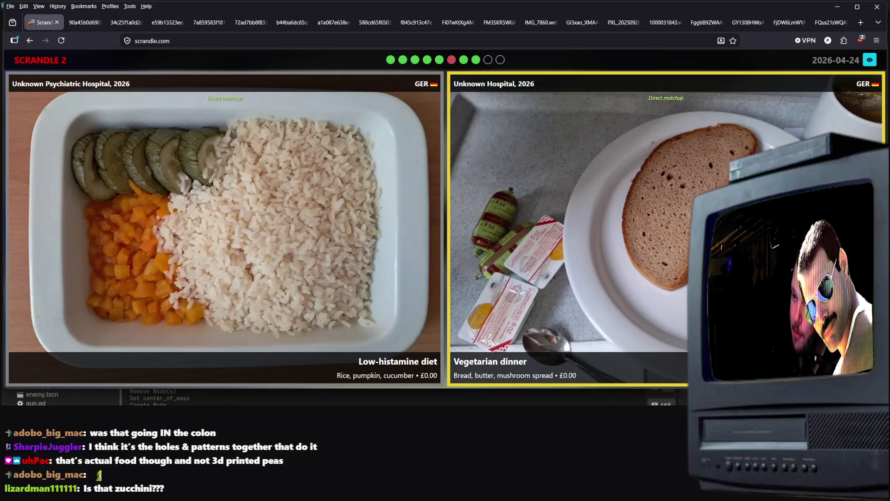
{"action": "left_click", "coordinate": [568, 232]}
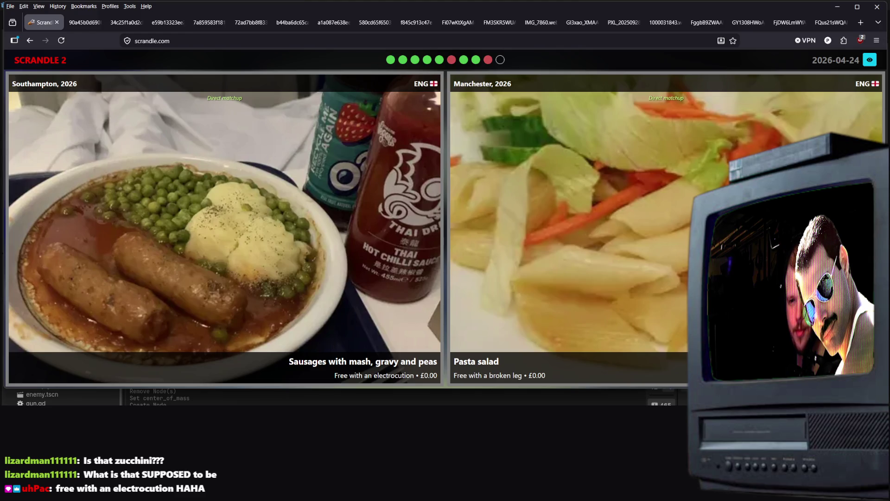
- Inspect the pasta salad photo full-size in a new tab
{"action": "middle_click", "coordinate": [667, 241]}
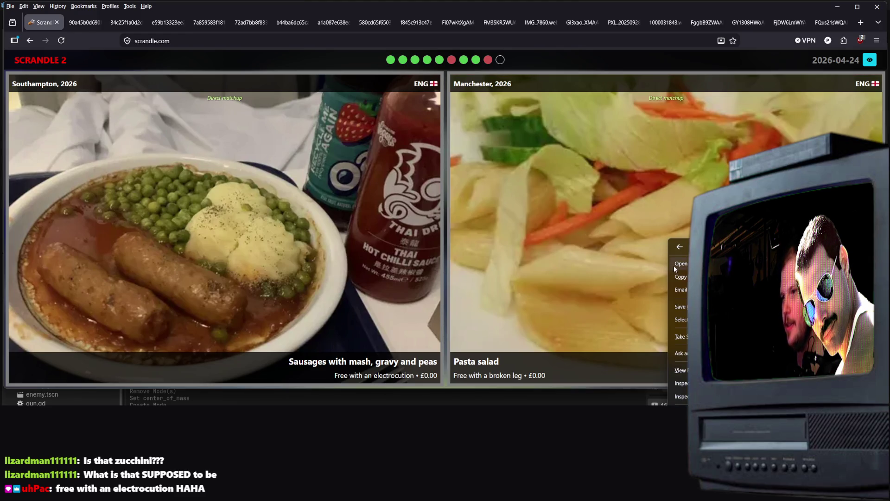
{"action": "left_click", "coordinate": [77, 27]}
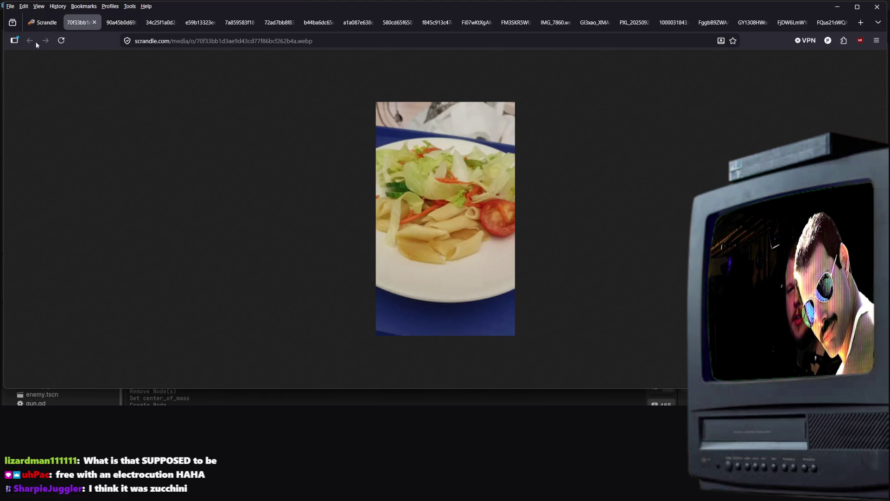
{"action": "left_click", "coordinate": [53, 26]}
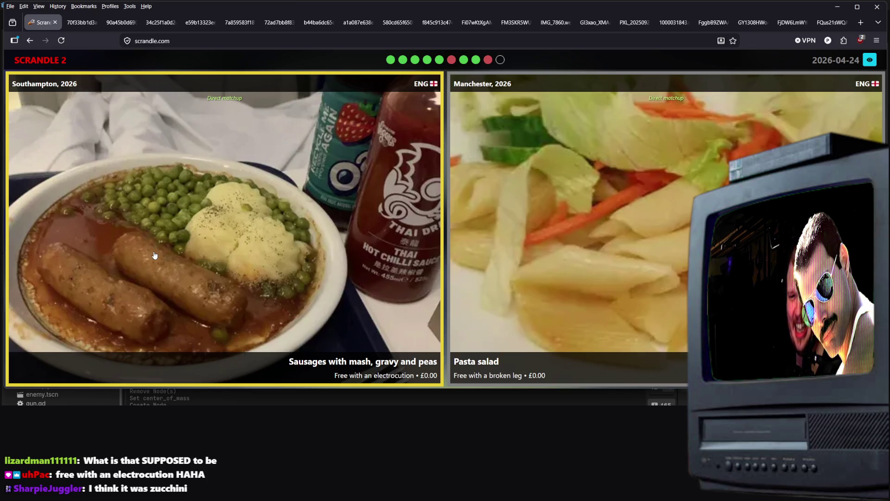
- View the sausages photo, then see sausages win at 94.02% and the 8/10 score summary
{"action": "right_click", "coordinate": [232, 278]}
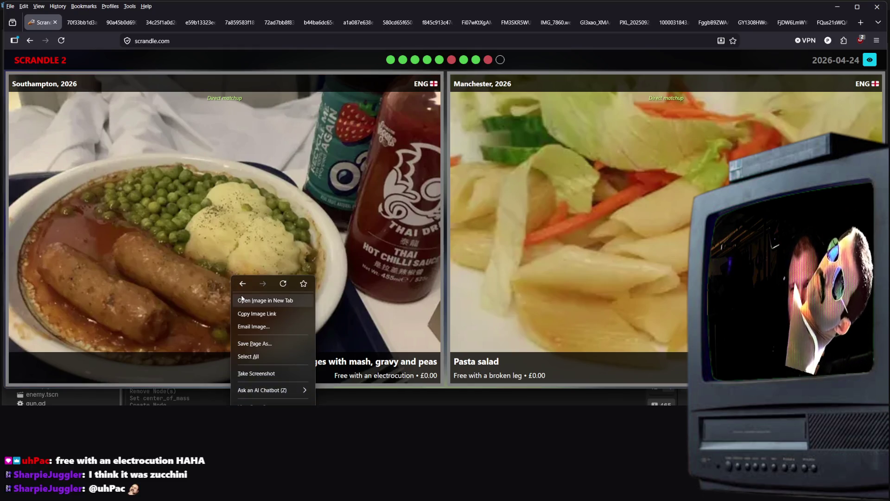
{"action": "left_click", "coordinate": [241, 300]}
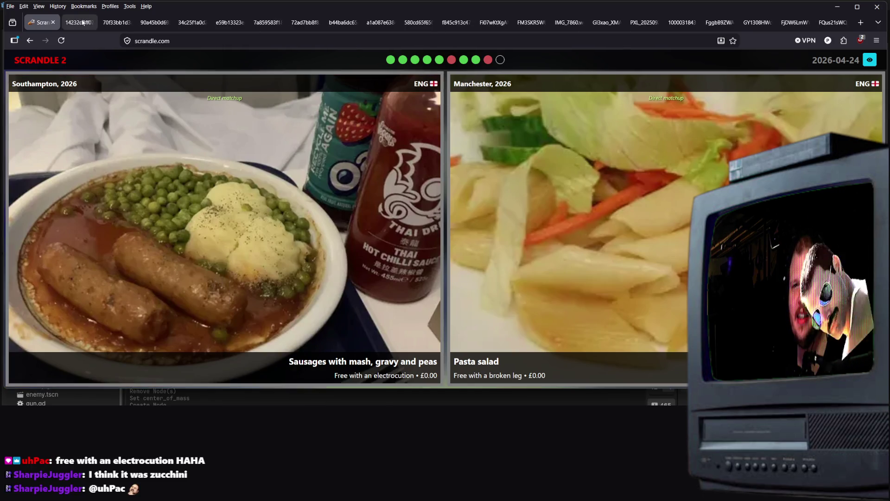
{"action": "left_click", "coordinate": [83, 23]}
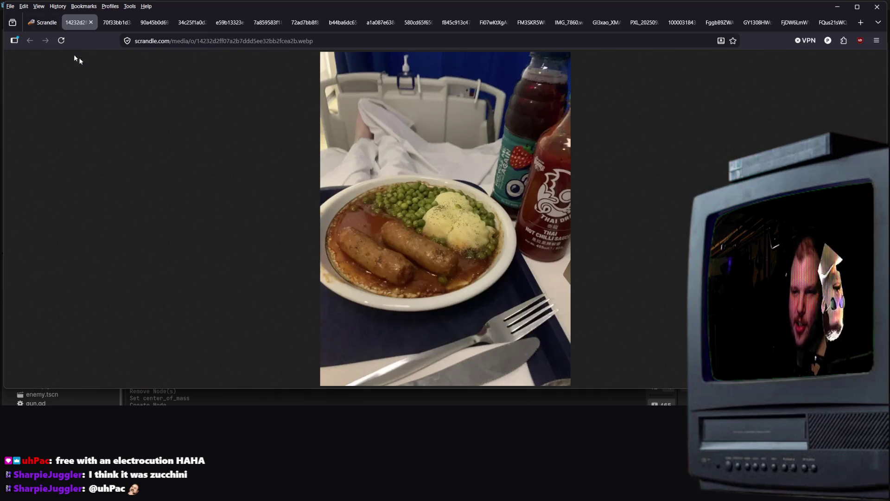
{"action": "left_click", "coordinate": [43, 23]}
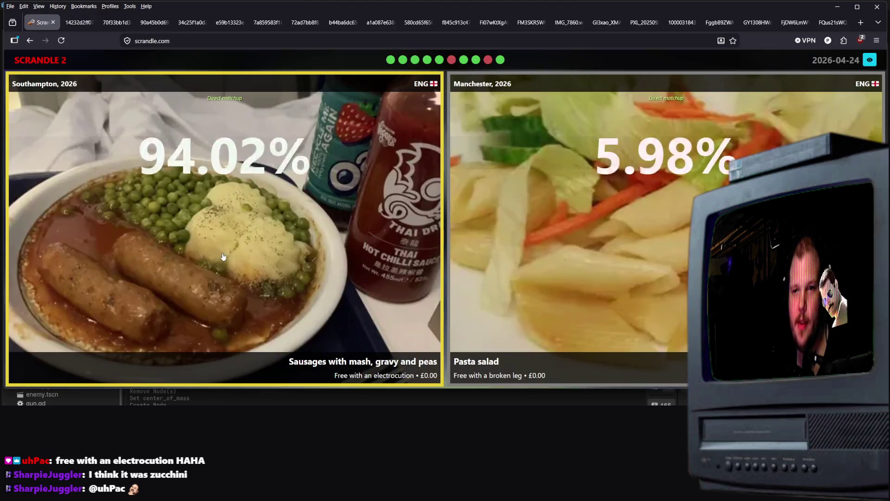
{"action": "left_click", "coordinate": [348, 247]}
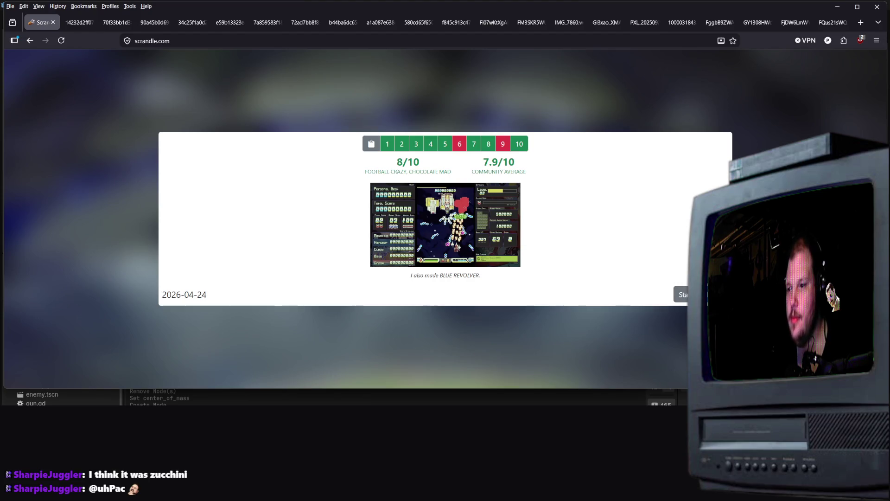
- Close the results, open the History calendar and play the 2026-04-23 game
{"action": "key", "text": "Escape"}
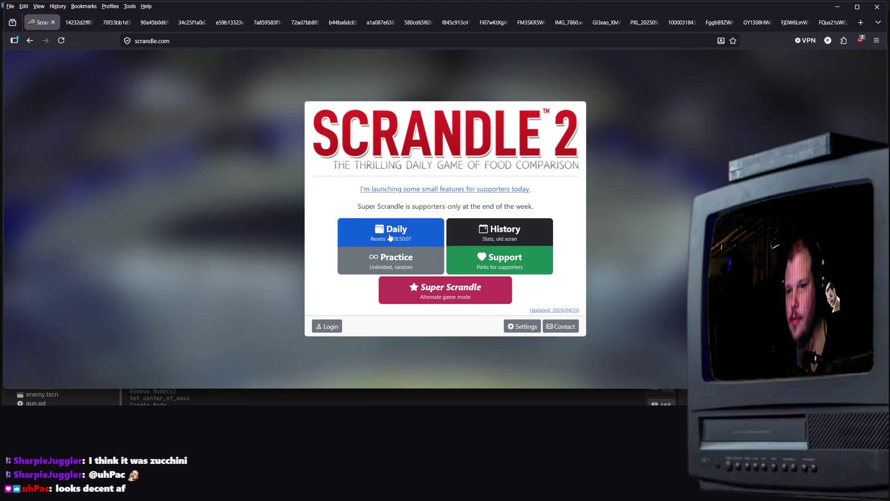
{"action": "left_click", "coordinate": [463, 232]}
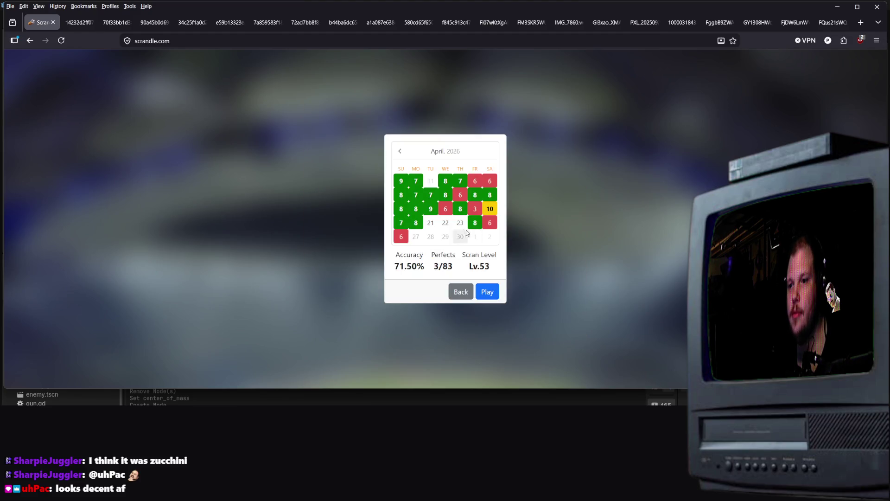
{"action": "left_click", "coordinate": [488, 292]}
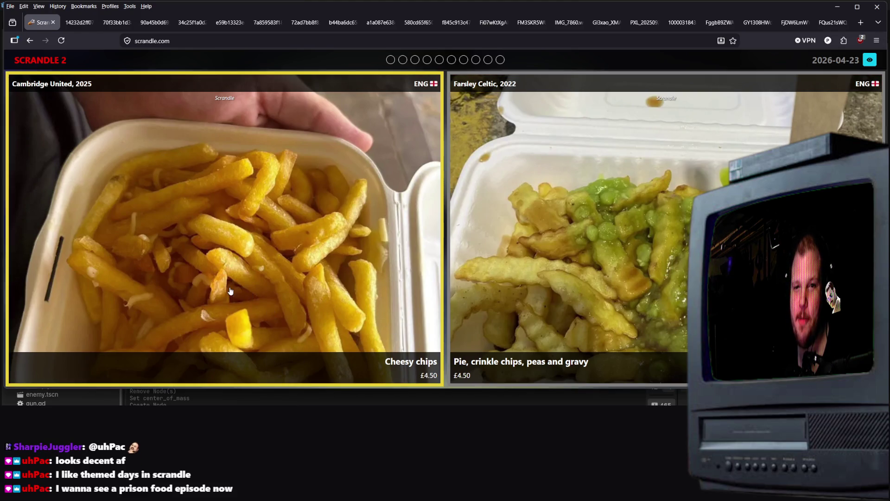
- View the cheesy chips photo full size, then vote for the pie, crinkle chips, peas and gravy
{"action": "right_click", "coordinate": [285, 259]}
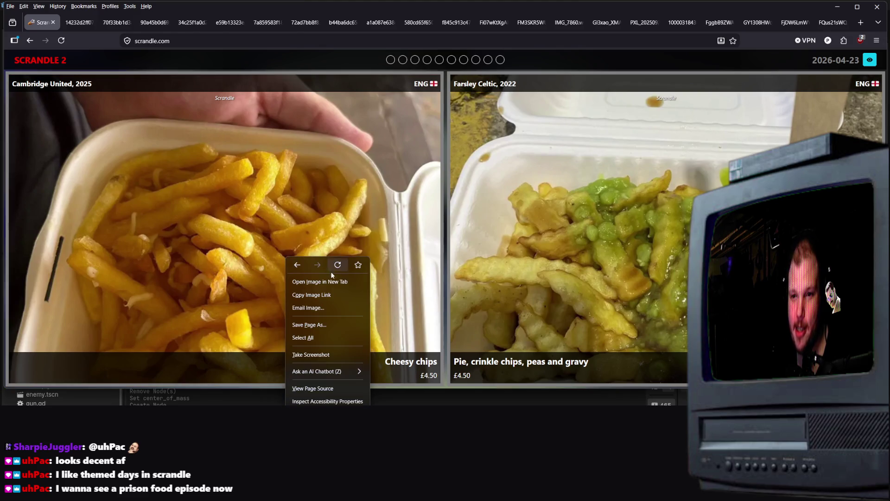
{"action": "left_click", "coordinate": [330, 282]}
{"action": "left_click", "coordinate": [75, 27]}
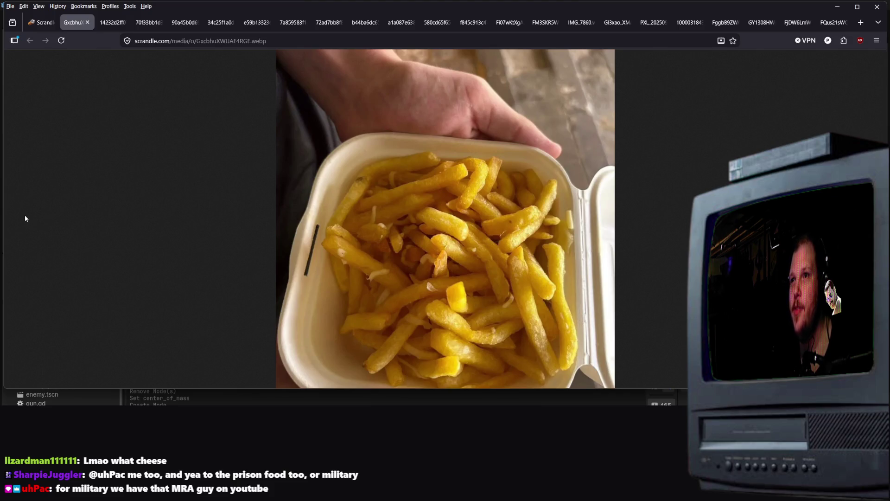
{"action": "left_click", "coordinate": [51, 26]}
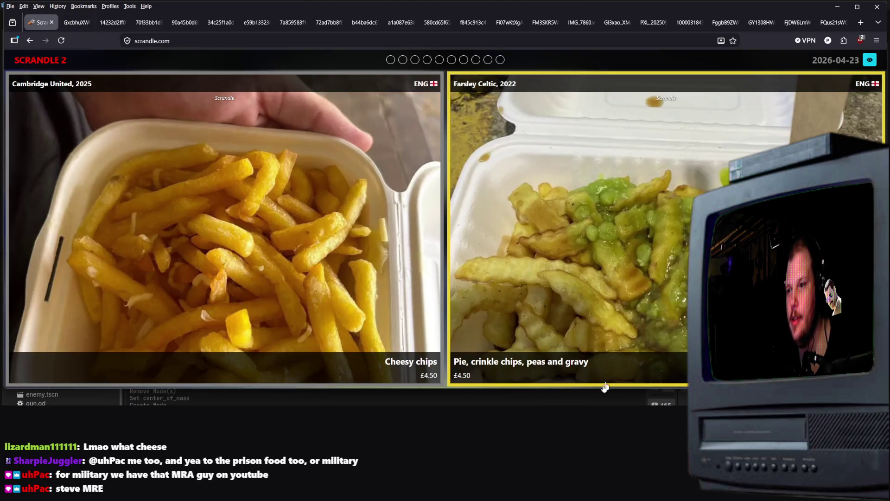
{"action": "left_click", "coordinate": [570, 296]}
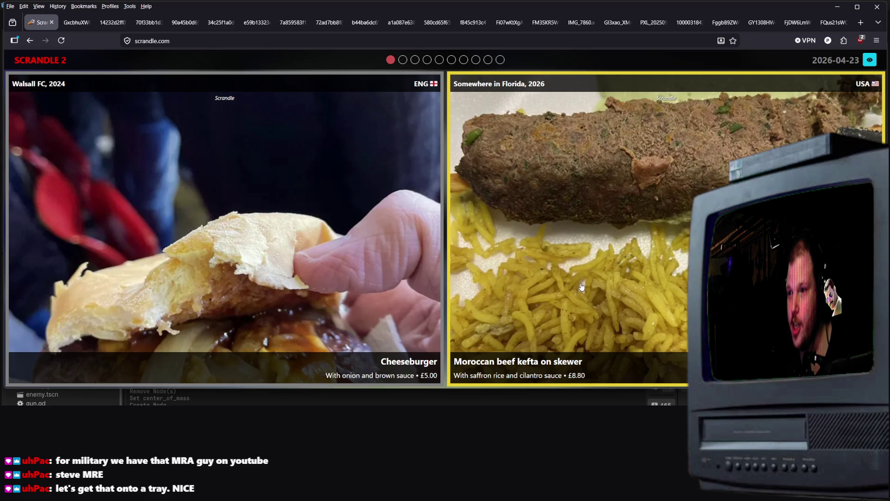
- Open the kefta photo full size in a new tab
{"action": "right_click", "coordinate": [549, 276]}
{"action": "left_click", "coordinate": [570, 297]}
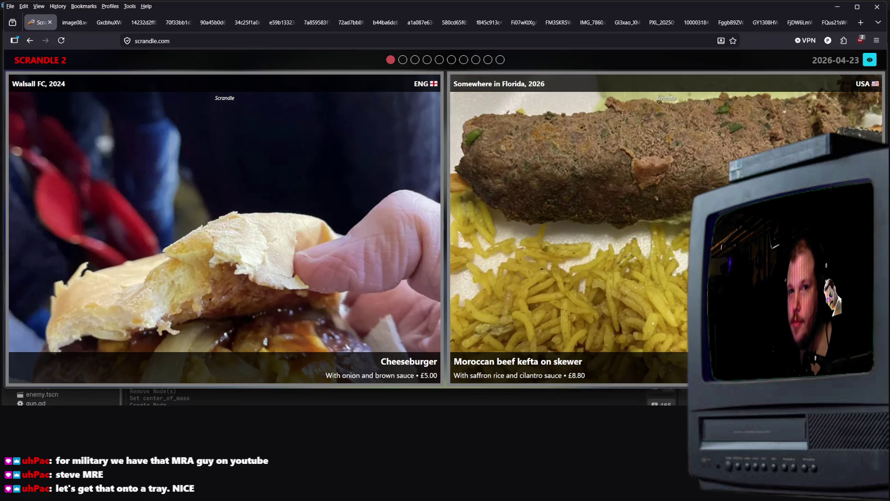
{"action": "left_click", "coordinate": [81, 23]}
{"action": "right_click", "coordinate": [81, 22]}
{"action": "key", "text": "Escape"}
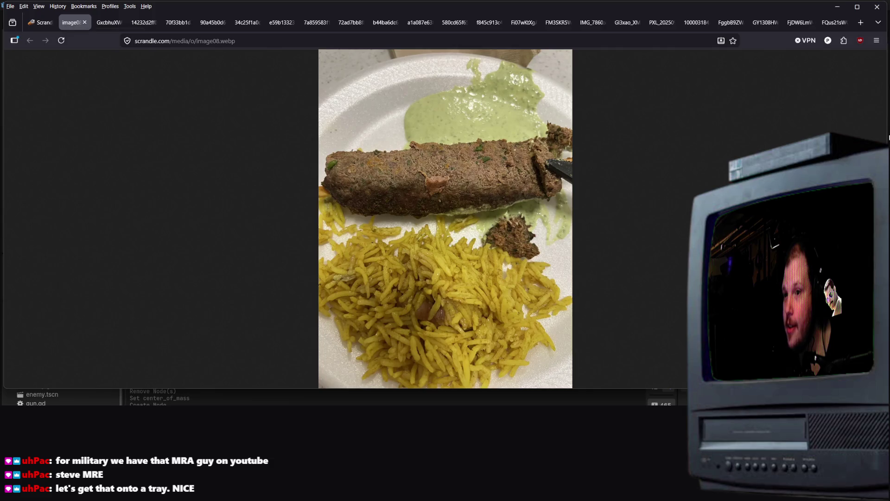
- Widen the browser to full screen width and close all tabs right of the game tab
{"action": "left_click_drag", "start_coordinate": [3, 51], "coordinate": [2, 51]}
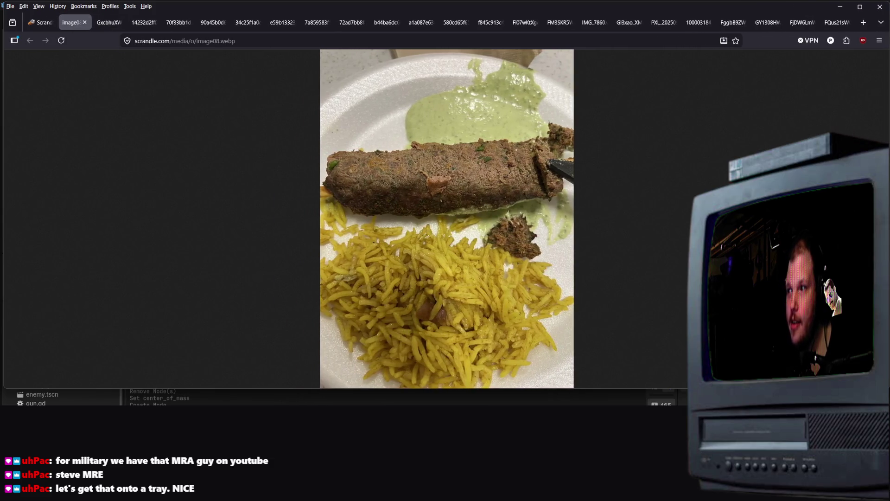
{"action": "right_click", "coordinate": [44, 23]}
{"action": "mouse_move", "coordinate": [90, 259]}
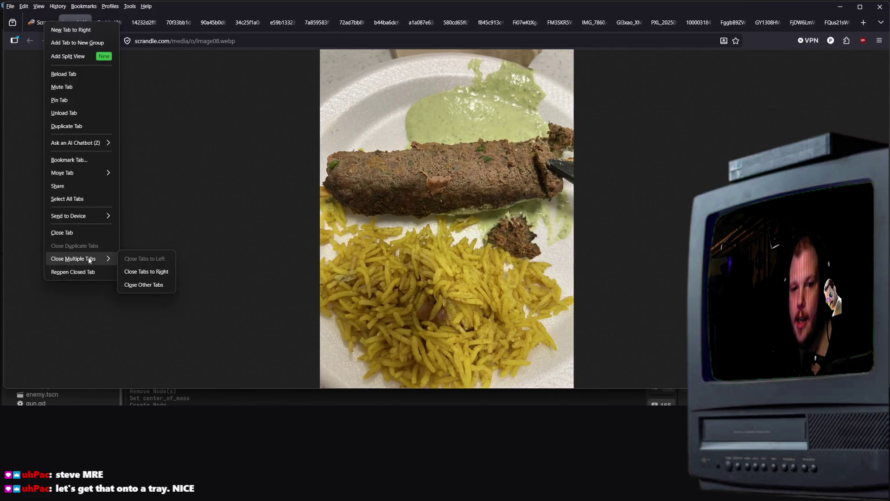
{"action": "left_click", "coordinate": [150, 272]}
- Inspect the cheeseburger photo in a new tab, then vote for the cheeseburger
{"action": "right_click", "coordinate": [231, 203]}
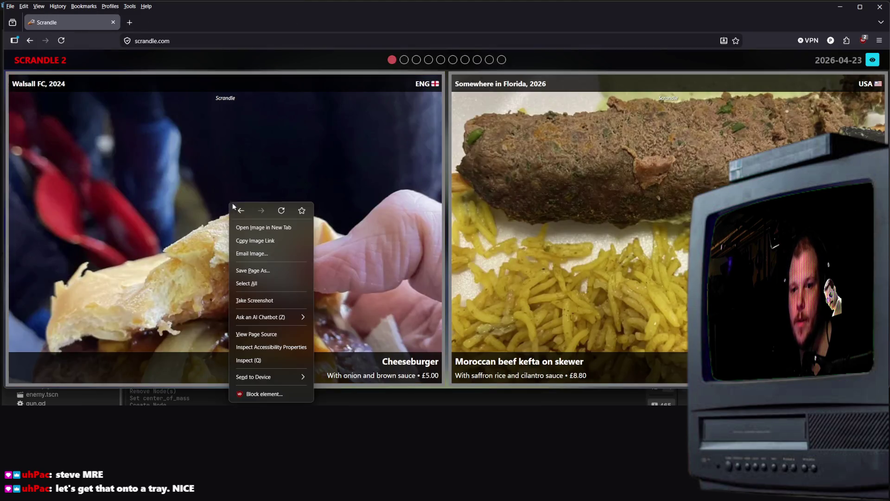
{"action": "left_click", "coordinate": [274, 238]}
{"action": "right_click", "coordinate": [254, 187]}
{"action": "left_click", "coordinate": [278, 213]}
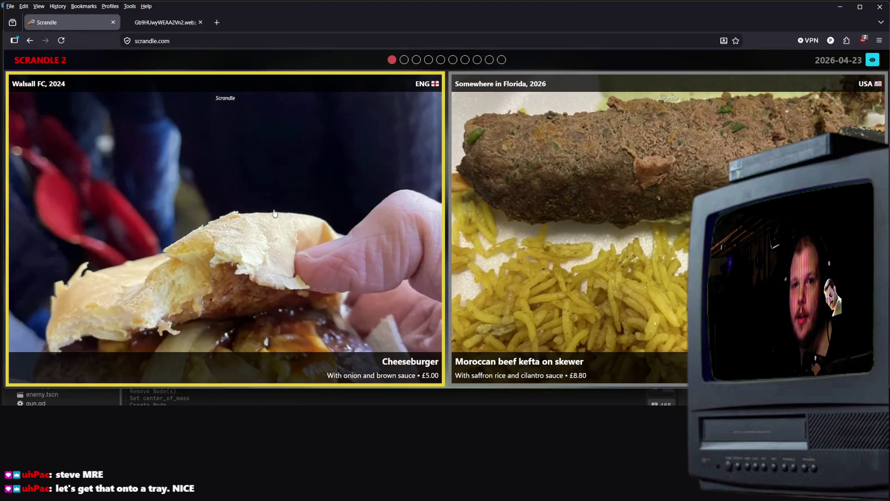
{"action": "left_click", "coordinate": [184, 24]}
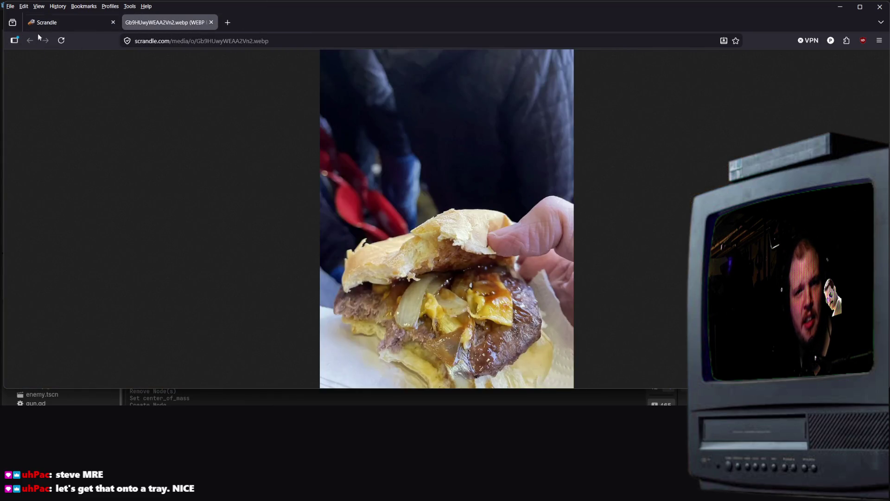
{"action": "left_click", "coordinate": [49, 20]}
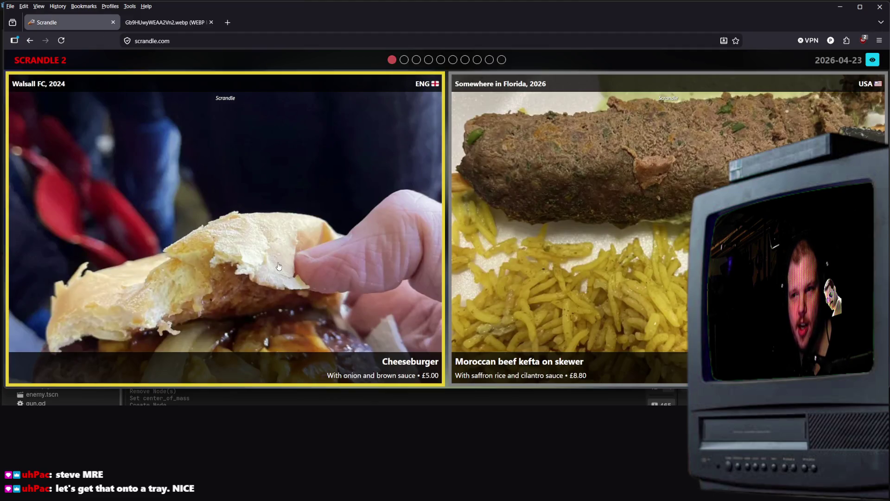
{"action": "left_click", "coordinate": [328, 309]}
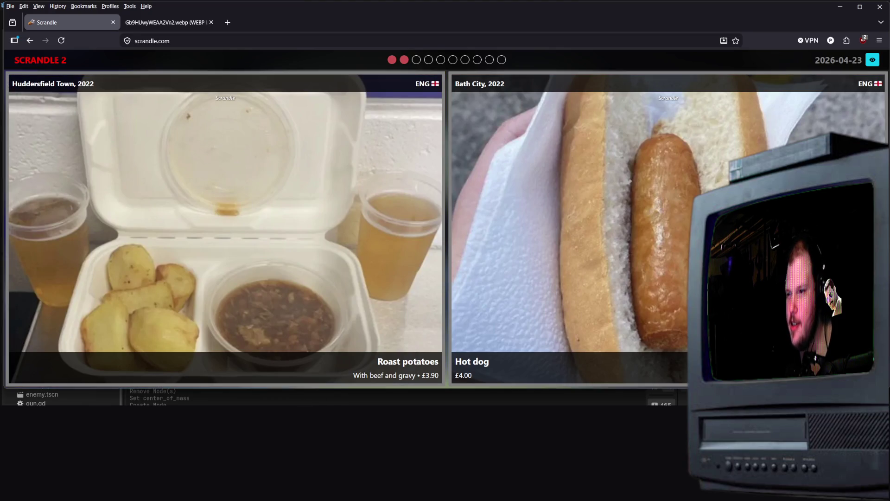
- View the hot dog photo full size in its own tab, then return to the game
{"action": "middle_click", "coordinate": [570, 223]}
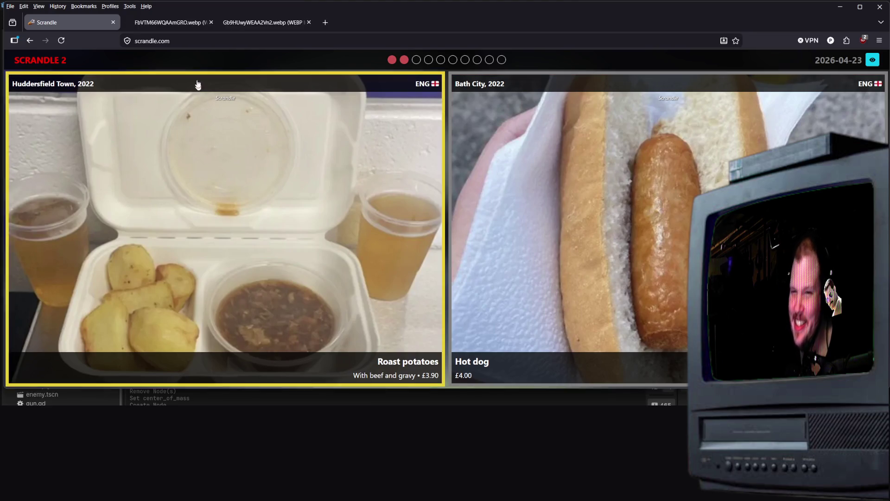
{"action": "left_click", "coordinate": [170, 26]}
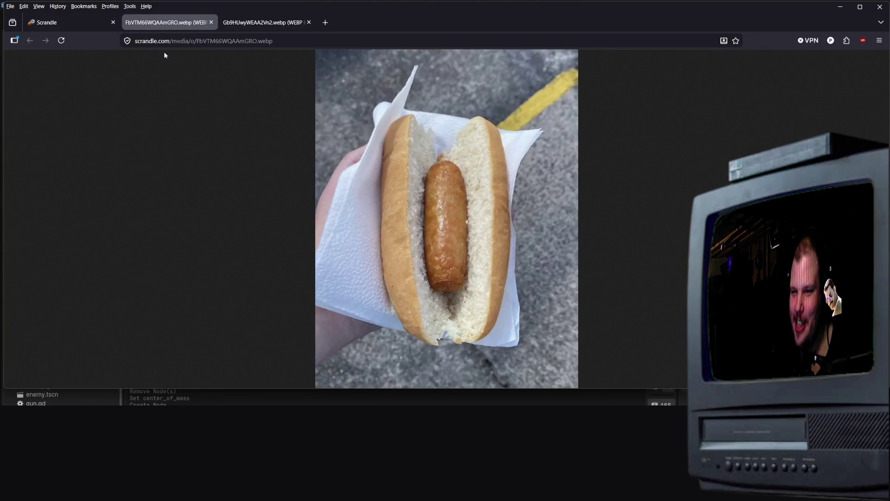
{"action": "left_click", "coordinate": [76, 23]}
{"action": "right_click", "coordinate": [76, 23]}
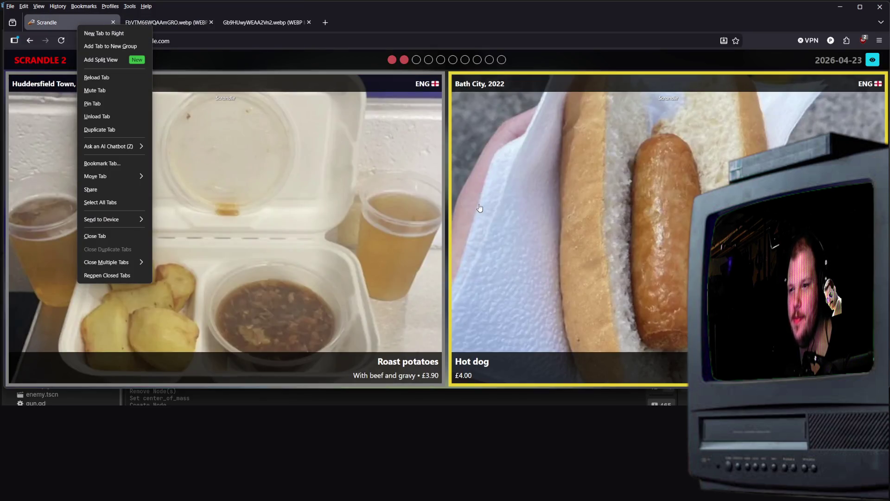
{"action": "key", "text": "alt+Tab"}
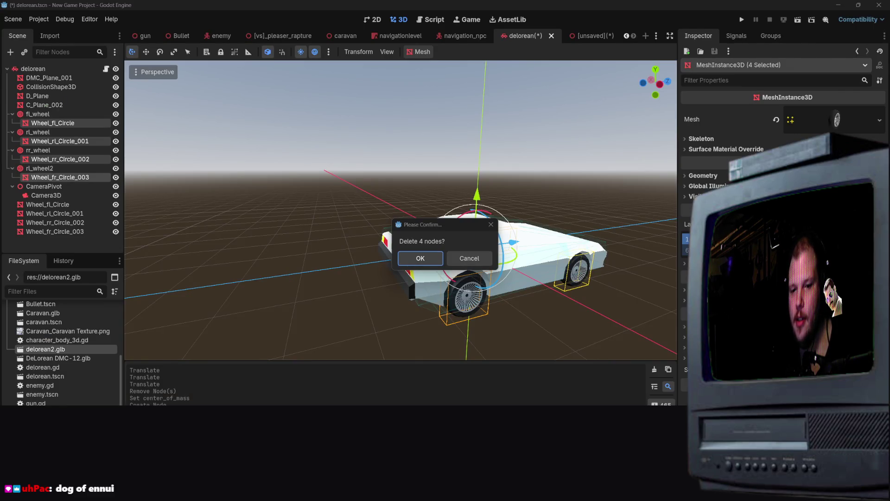
{"action": "key", "text": "alt+Tab"}
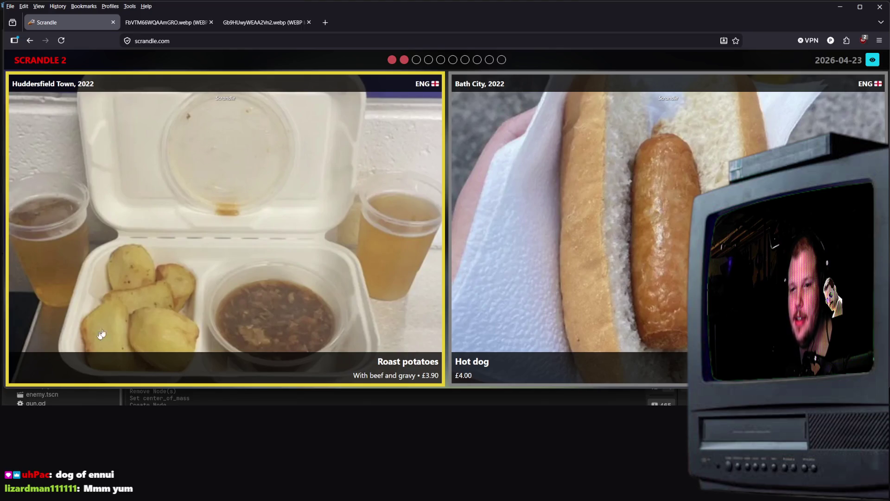
- Vote roast potatoes and Sunday roast, then check the hot dog photo and vote hot dog
{"action": "left_click", "coordinate": [311, 299]}
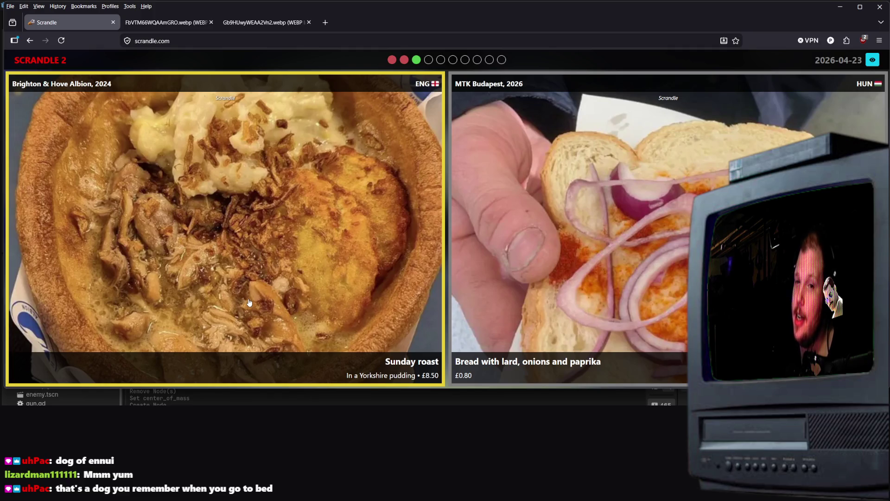
{"action": "left_click", "coordinate": [315, 277]}
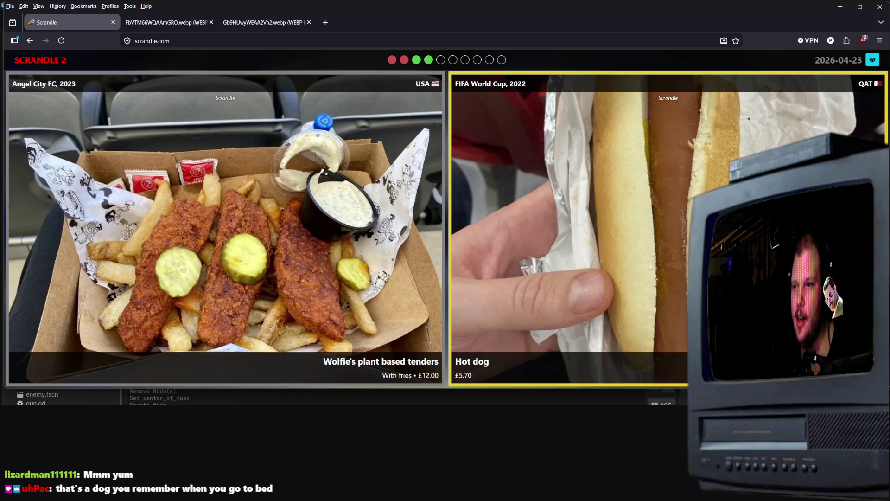
{"action": "right_click", "coordinate": [658, 217]}
{"action": "left_click", "coordinate": [675, 242]}
{"action": "left_click", "coordinate": [149, 22]}
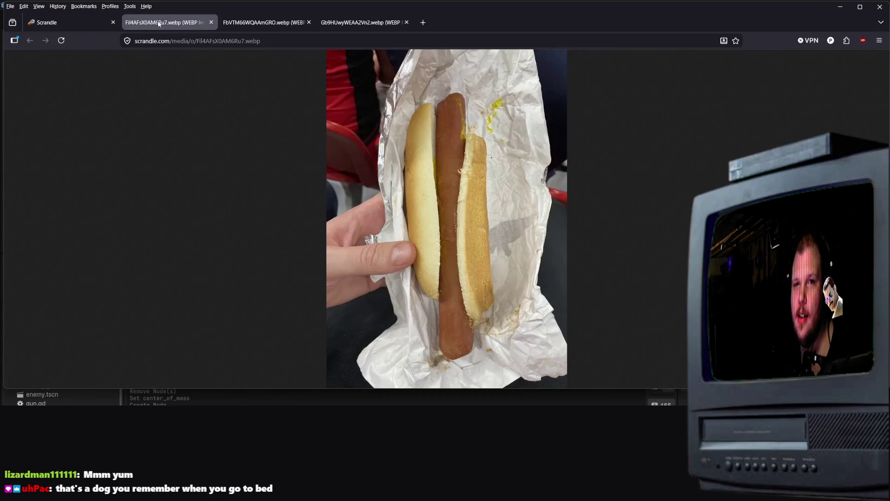
{"action": "left_click", "coordinate": [69, 22]}
{"action": "left_click", "coordinate": [603, 232]}
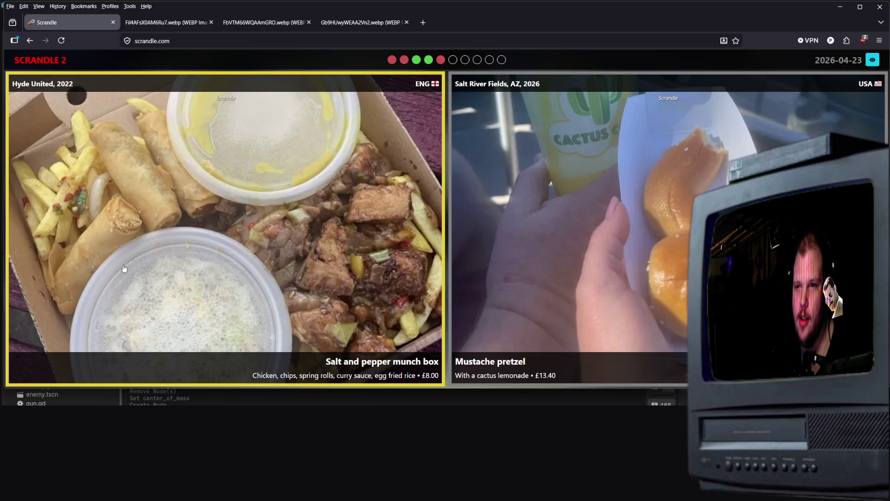
- View the pretzel photo in a new tab, then vote pretzel and hot dog via the Right key
{"action": "right_click", "coordinate": [575, 192]}
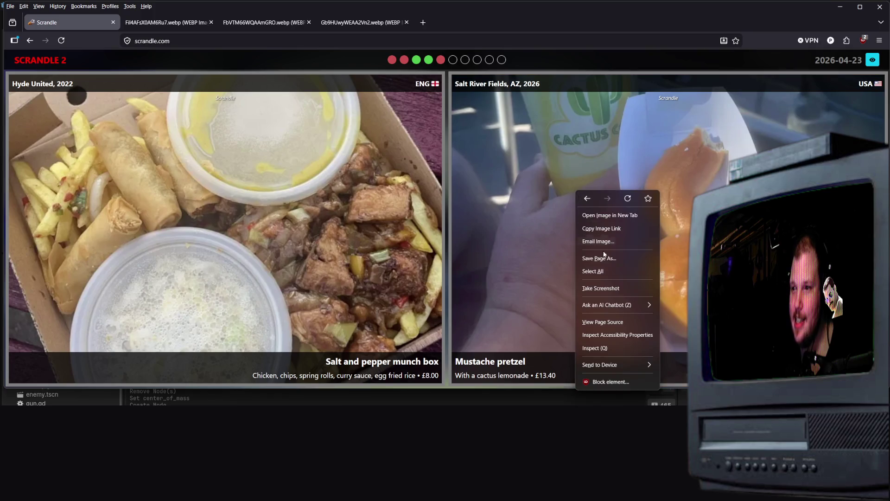
{"action": "left_click", "coordinate": [619, 215]}
{"action": "left_click", "coordinate": [162, 25]}
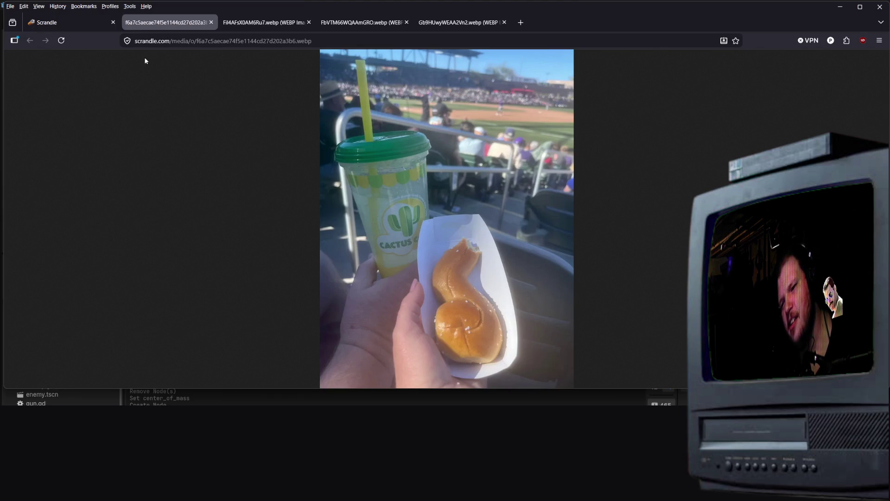
{"action": "left_click", "coordinate": [82, 24]}
{"action": "key", "text": "Right"}
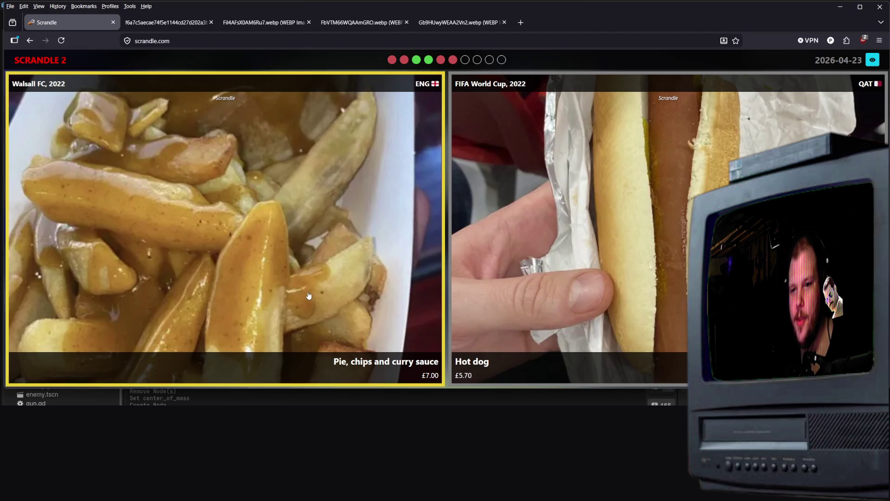
{"action": "key", "text": "Right"}
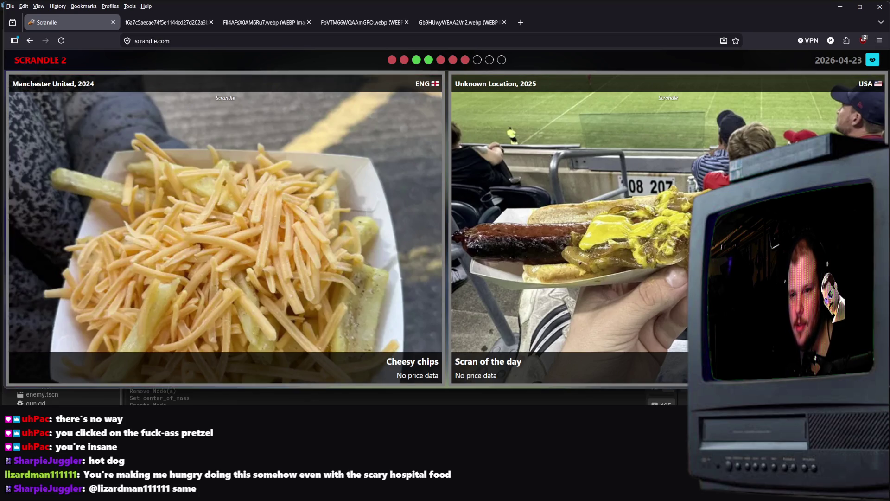
- Vote in the Cheesy chips round, then view the Sausage baguette photo full size
{"action": "left_click", "coordinate": [556, 285]}
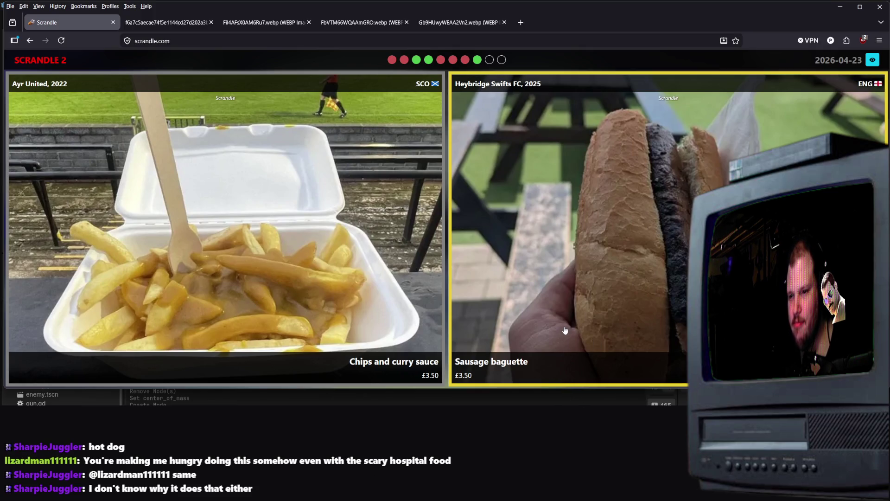
{"action": "right_click", "coordinate": [559, 343]}
{"action": "left_click", "coordinate": [600, 152]}
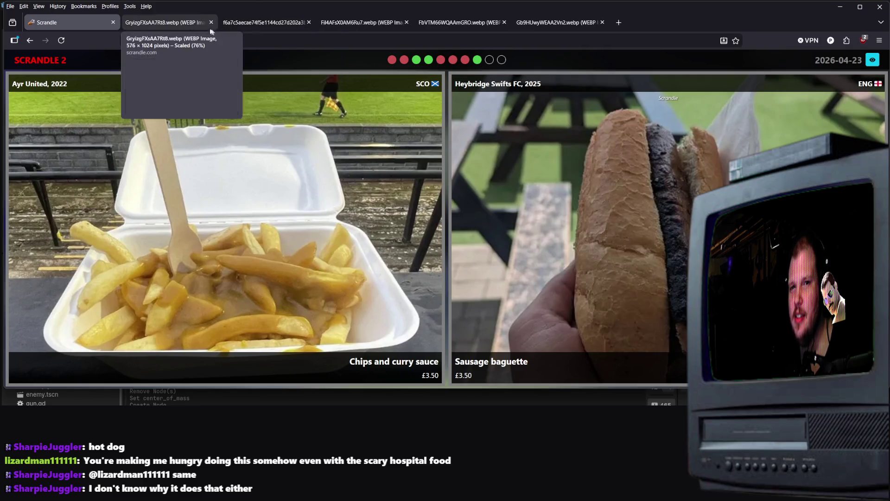
{"action": "left_click", "coordinate": [191, 28]}
{"action": "left_click", "coordinate": [517, 271]}
{"action": "scroll", "coordinate": [450, 264], "scroll_direction": "up", "scroll_amount": 2}
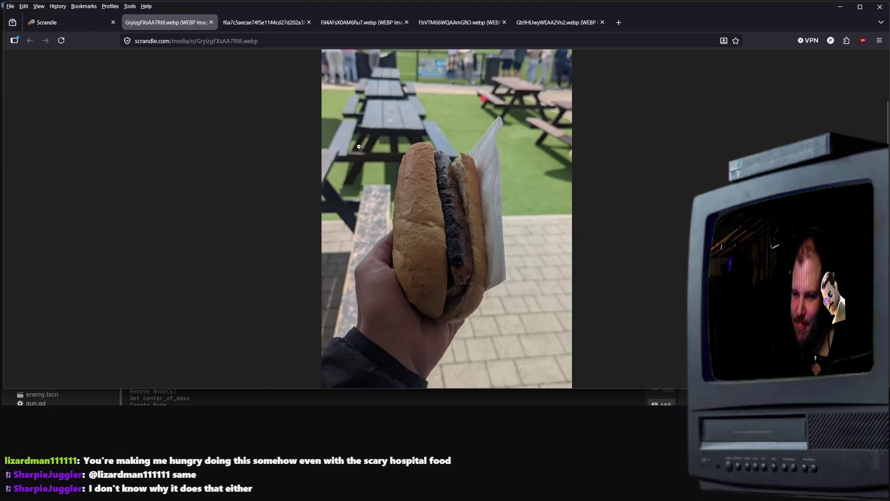
{"action": "left_click", "coordinate": [81, 19]}
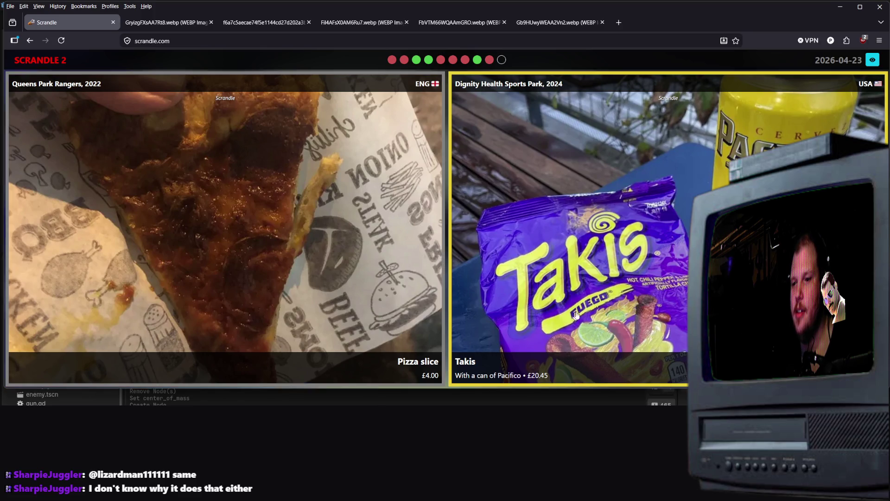
- View the Takis photo in a new tab, then vote Pizza slice to finish on 4/10
{"action": "right_click", "coordinate": [590, 277]}
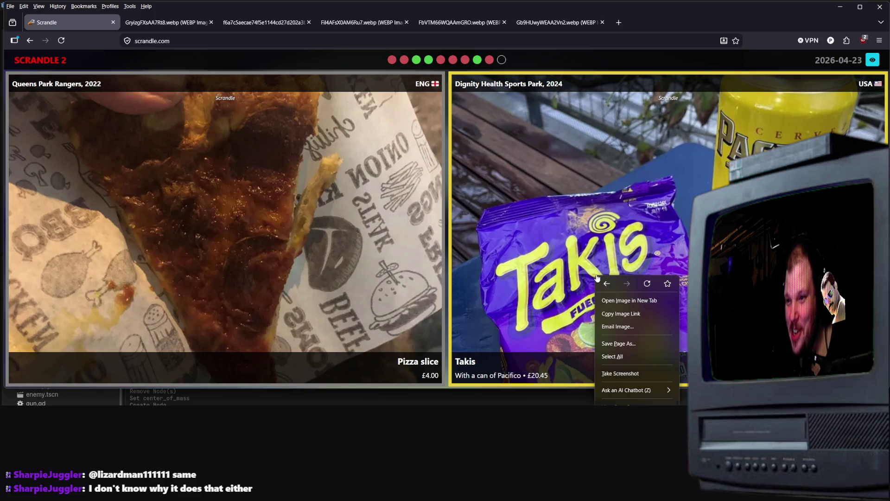
{"action": "left_click", "coordinate": [617, 283]}
{"action": "left_click", "coordinate": [164, 22]}
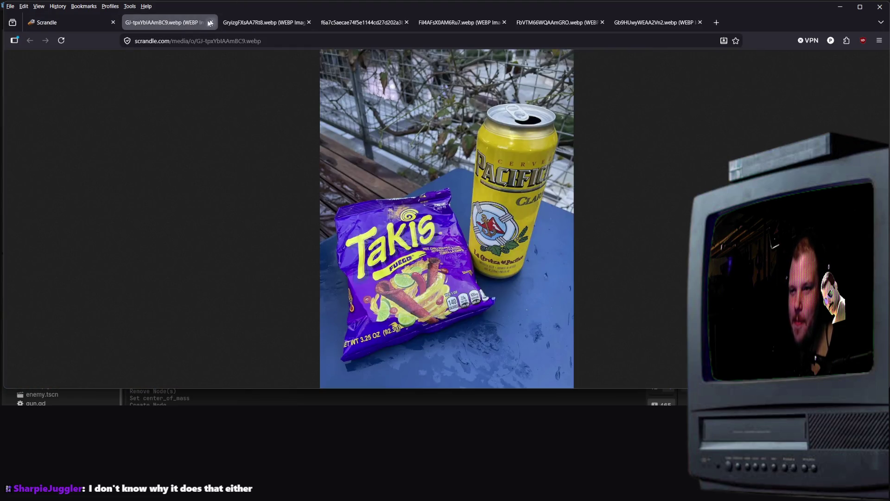
{"action": "left_click", "coordinate": [74, 22]}
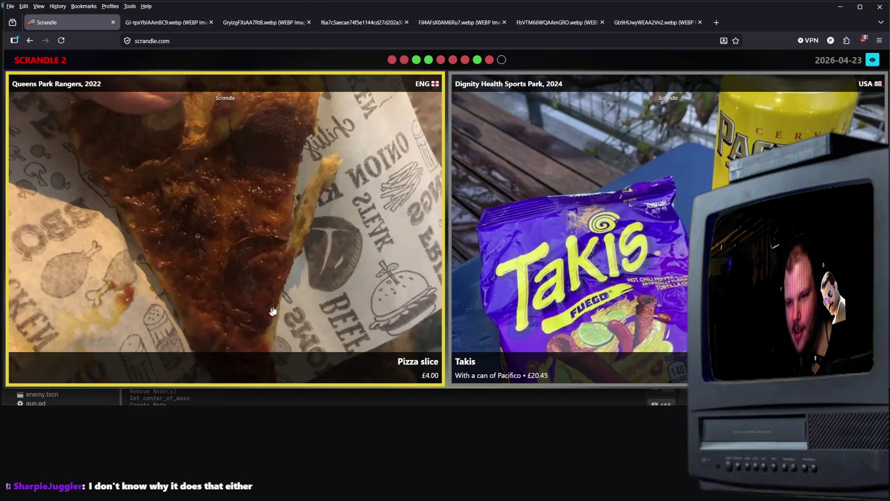
{"action": "left_click", "coordinate": [278, 278]}
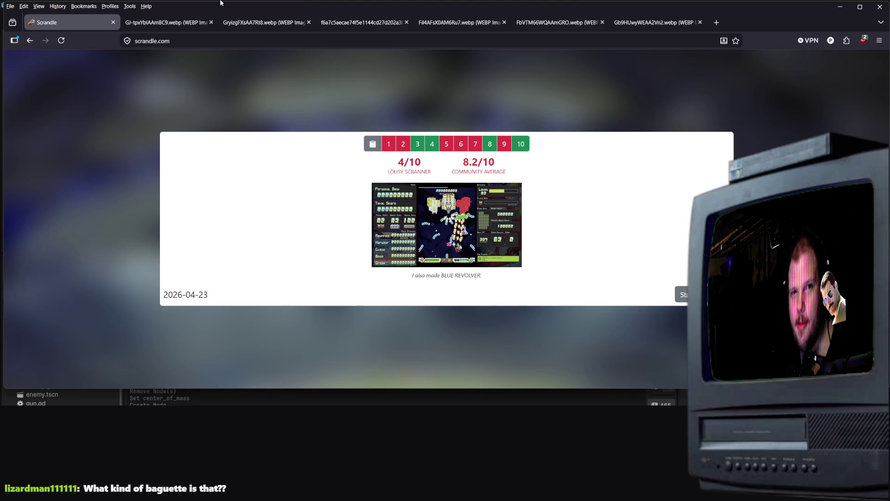
- Return to the main menu, open History and start the April 22 game
{"action": "left_click", "coordinate": [696, 295]}
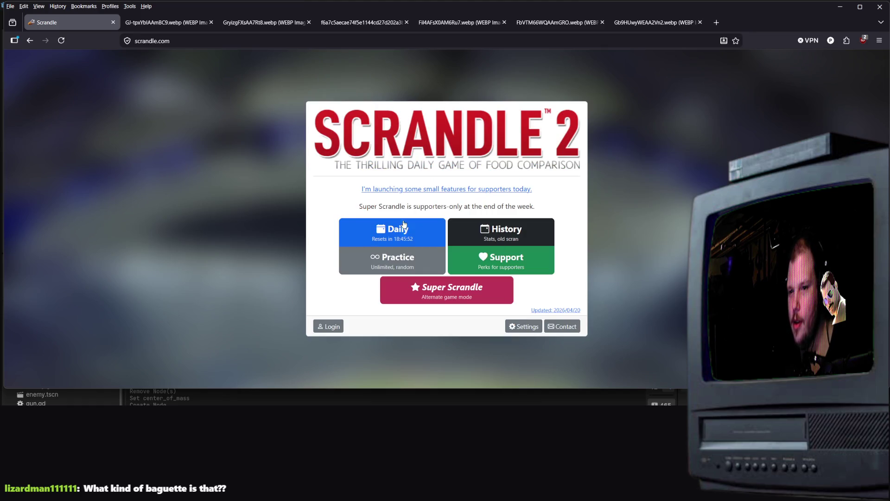
{"action": "left_click", "coordinate": [496, 239]}
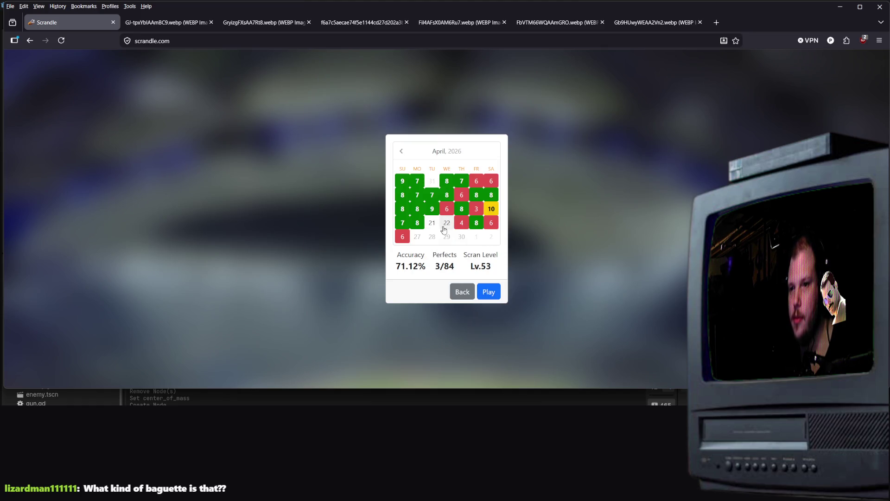
{"action": "left_click", "coordinate": [495, 291]}
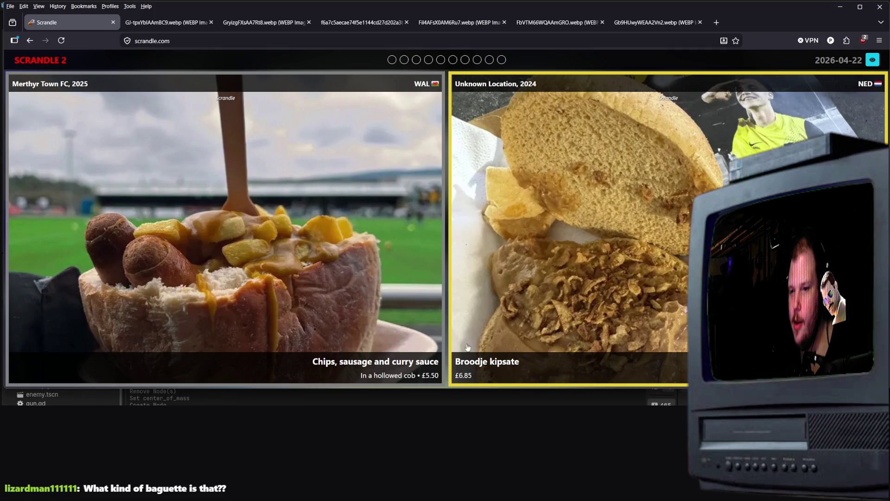
- Enlarge the Broodje kipsate photo in a new tab, then vote chips, sausage and curry sauce
{"action": "right_click", "coordinate": [577, 285]}
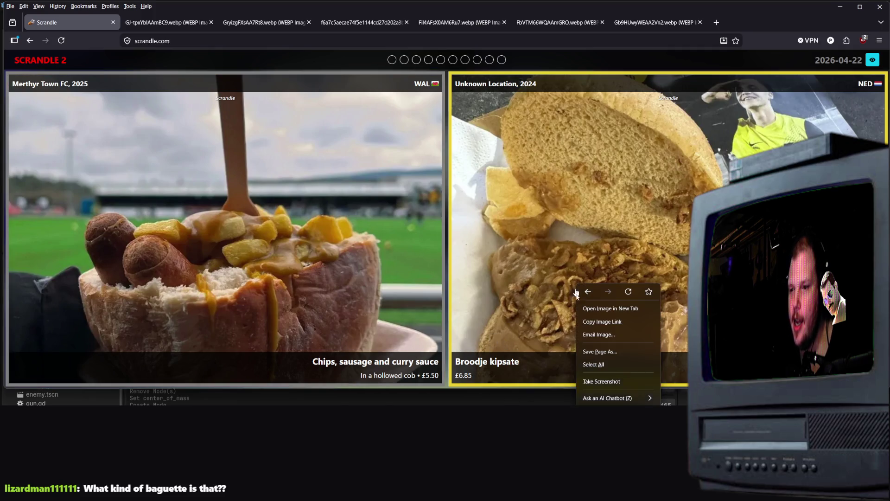
{"action": "left_click", "coordinate": [598, 308]}
{"action": "key", "text": "ctrl+Tab"}
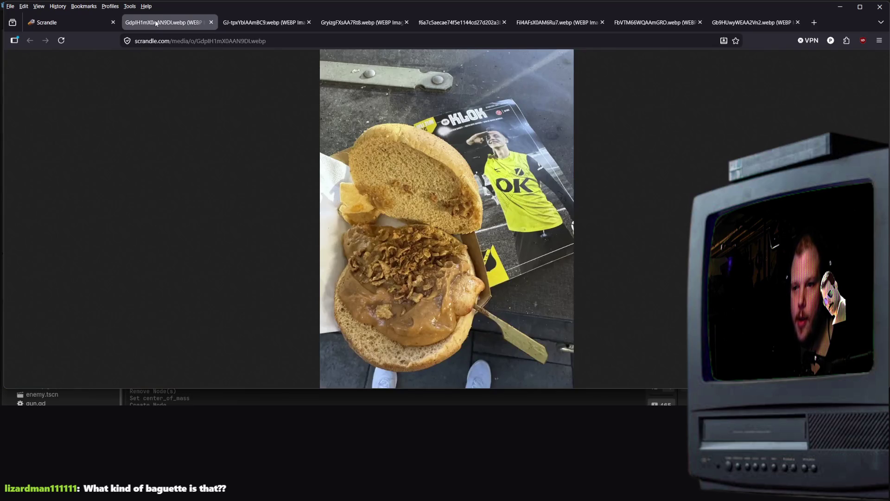
{"action": "left_click", "coordinate": [464, 273]}
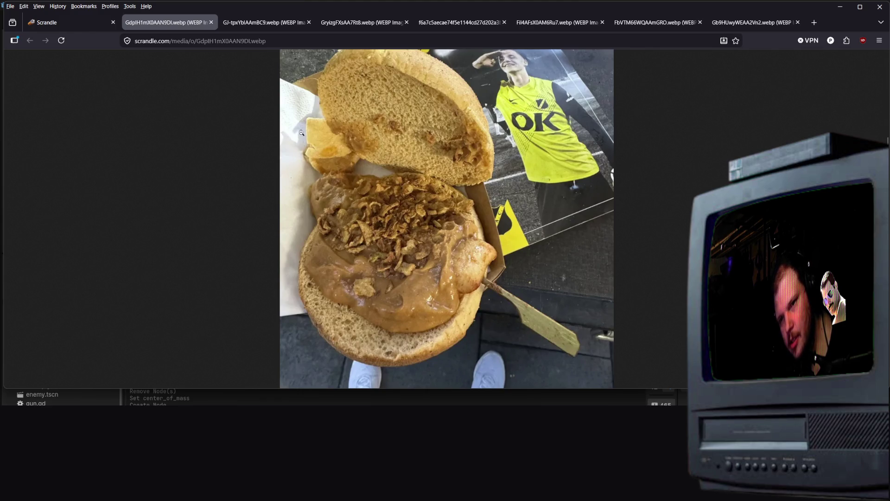
{"action": "left_click", "coordinate": [70, 22]}
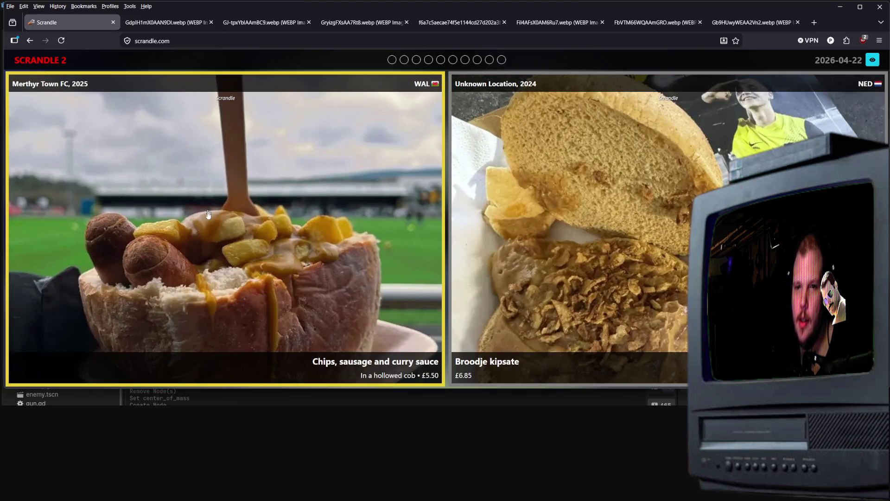
{"action": "left_click", "coordinate": [242, 227]}
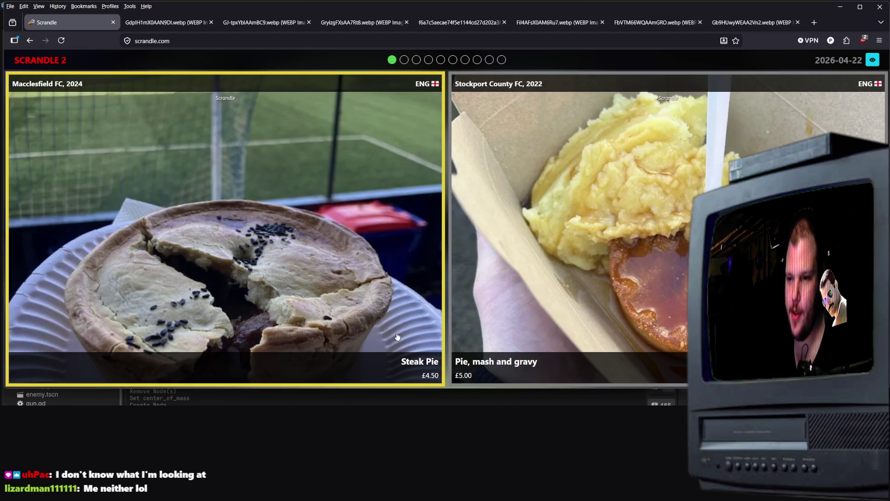
- Enlarge the Steak Pie photo in a new tab, then vote for the Steak Pie
{"action": "right_click", "coordinate": [384, 256]}
{"action": "left_click", "coordinate": [437, 281]}
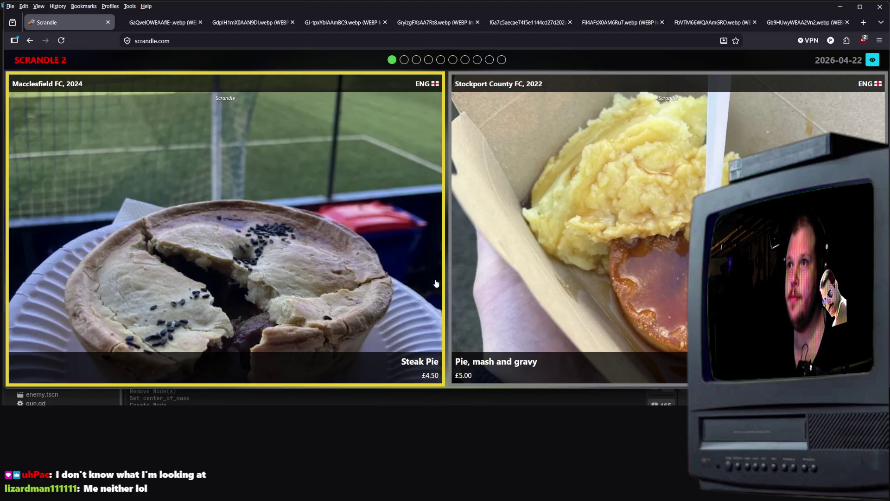
{"action": "left_click", "coordinate": [139, 26]}
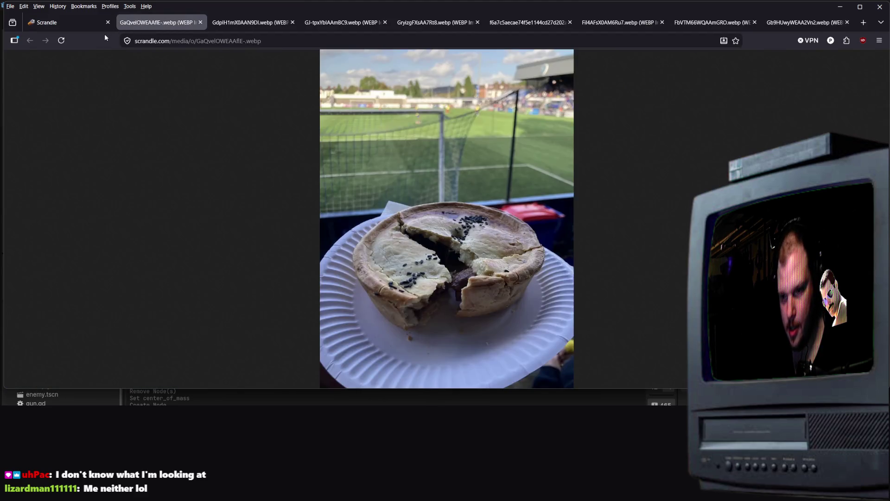
{"action": "left_click", "coordinate": [526, 295]}
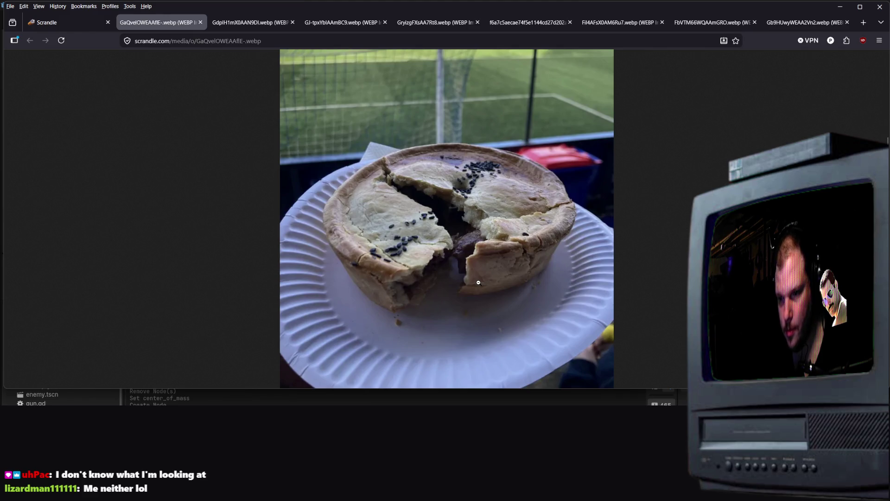
{"action": "left_click", "coordinate": [69, 22]}
{"action": "key", "text": "Left"}
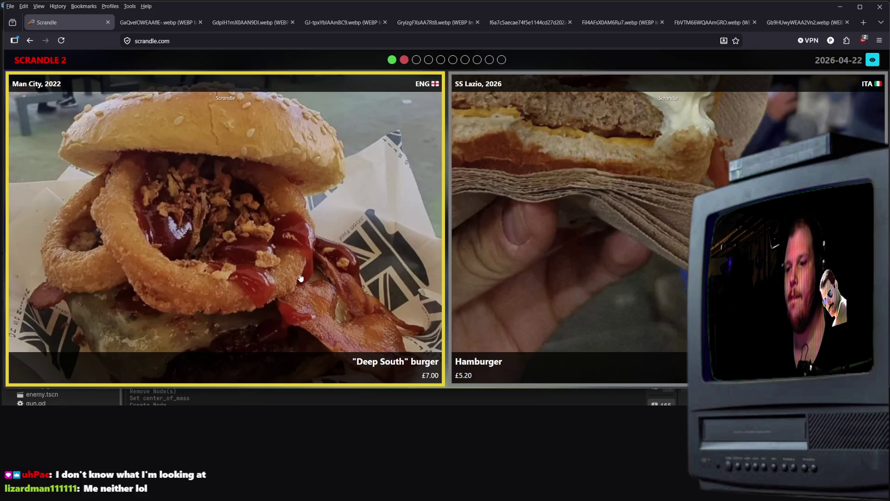
- Enlarge the Lazio hamburger photo in a new tab
{"action": "right_click", "coordinate": [662, 188]}
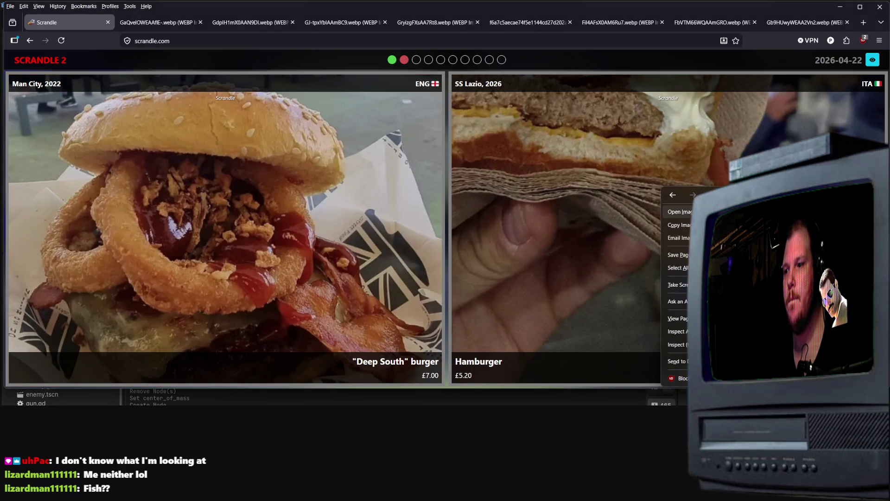
{"action": "left_click", "coordinate": [680, 211]}
{"action": "left_click", "coordinate": [143, 22]}
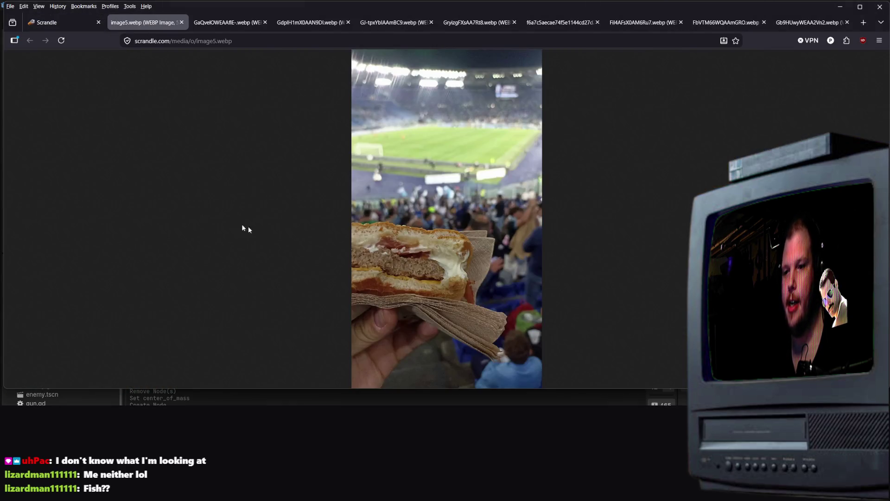
{"action": "left_click", "coordinate": [355, 260]}
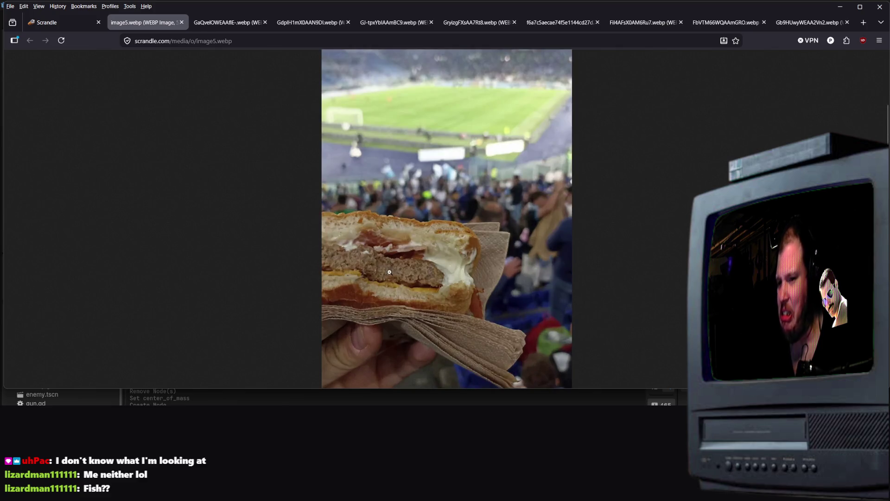
{"action": "left_click", "coordinate": [72, 24]}
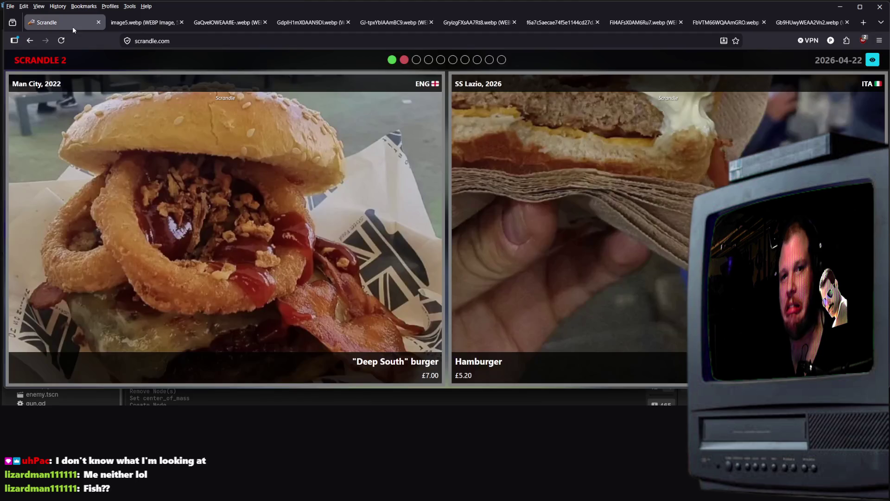
- Enlarge the Deep South burger photo in a new tab and return to the game
{"action": "right_click", "coordinate": [350, 233]}
{"action": "left_click", "coordinate": [367, 244]}
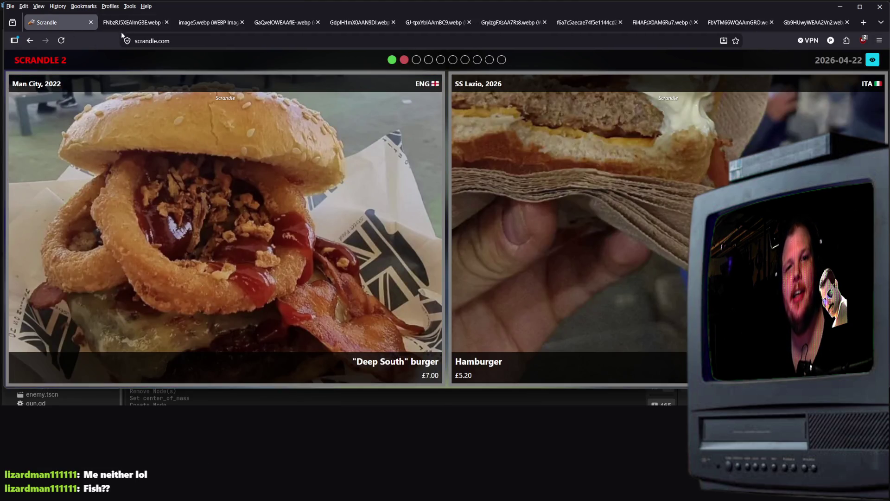
{"action": "left_click", "coordinate": [130, 23]}
{"action": "left_click", "coordinate": [440, 281]}
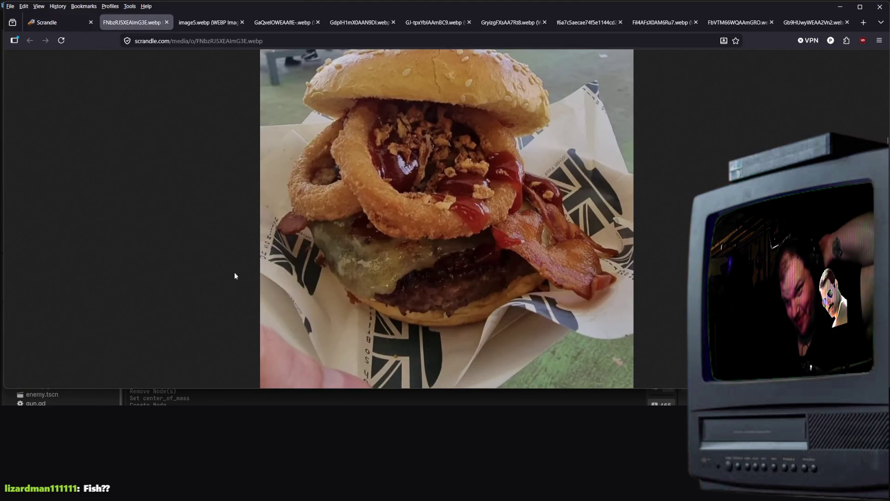
{"action": "left_click", "coordinate": [51, 22]}
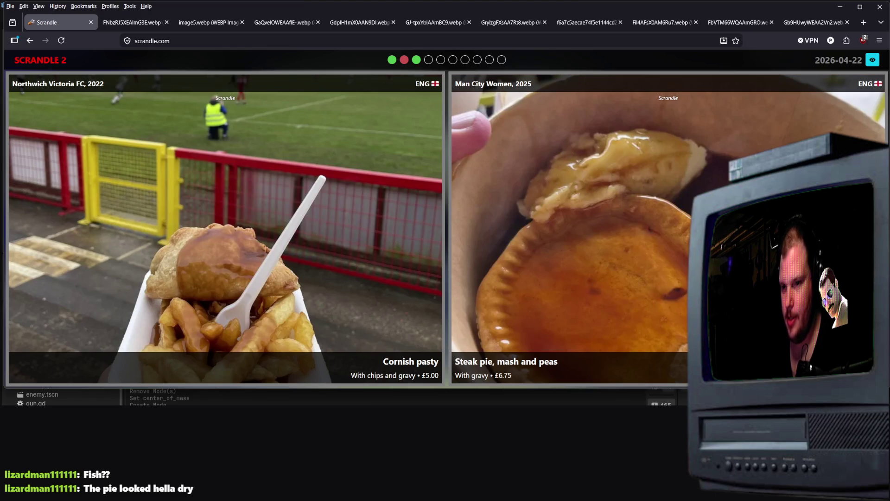
- Pick the Cornish pasty, then the two steak tacos, then the Jambalaya
{"action": "key", "text": "Left"}
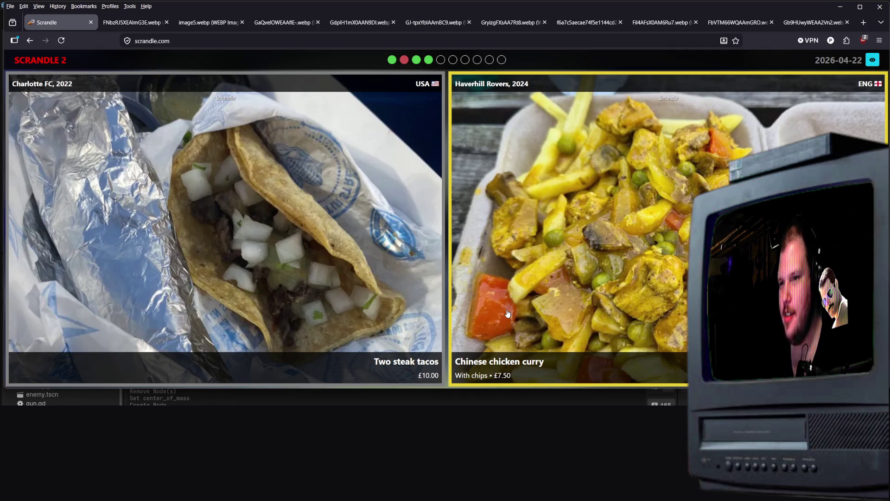
{"action": "left_click", "coordinate": [363, 267]}
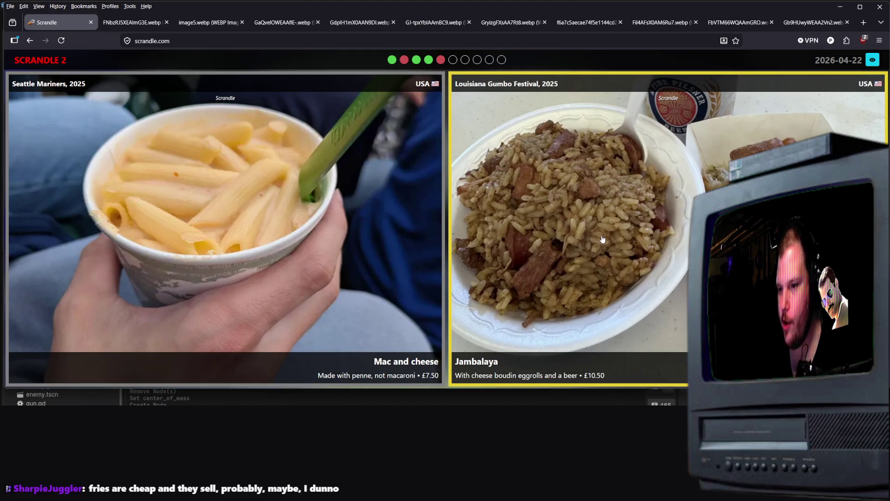
{"action": "left_click", "coordinate": [568, 209]}
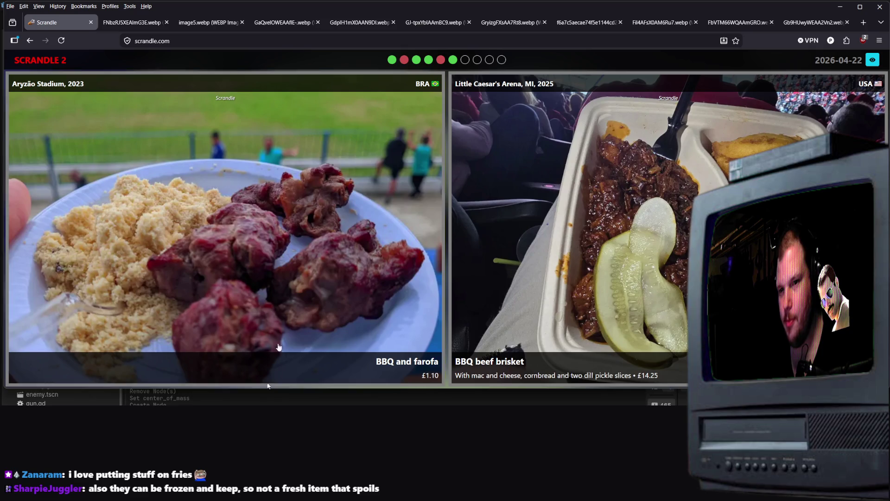
- Pick the BBQ beef brisket, then answer the jalapeños versus minty peas round, which misses
{"action": "left_click", "coordinate": [345, 316]}
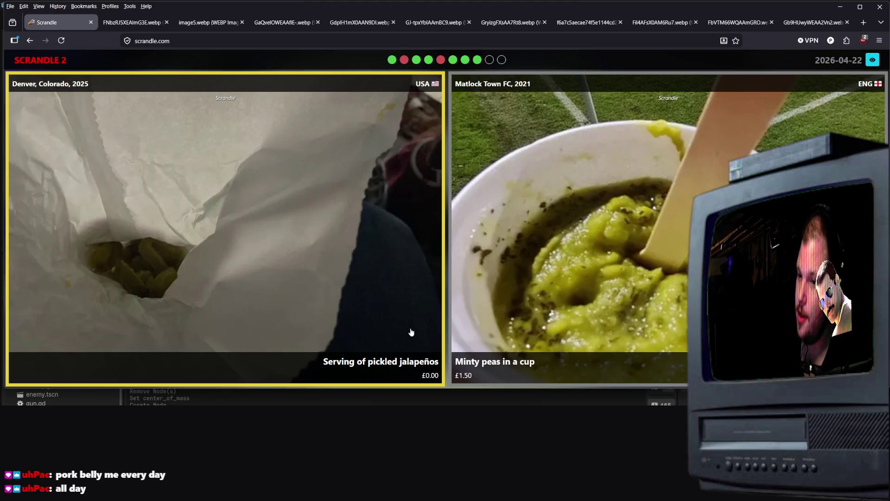
{"action": "left_click", "coordinate": [296, 332]}
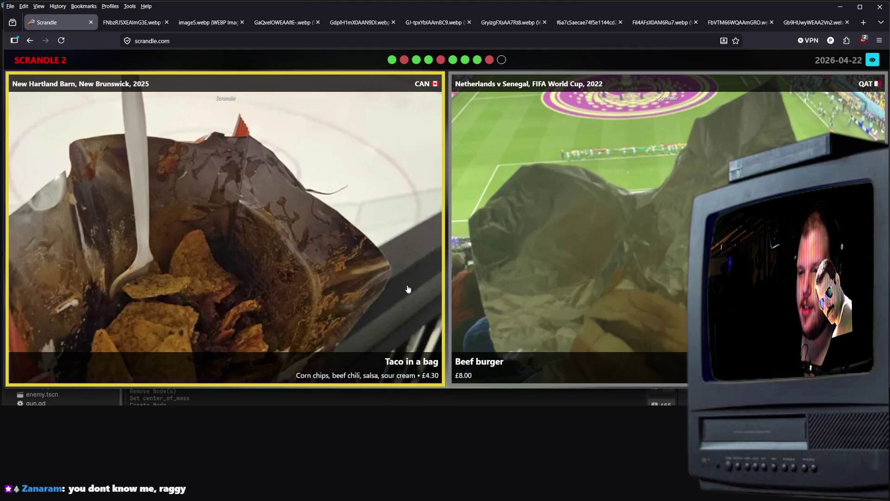
- View the beef burger photo full-size in a new tab, fitted to the window
{"action": "right_click", "coordinate": [646, 244]}
{"action": "left_click", "coordinate": [679, 271]}
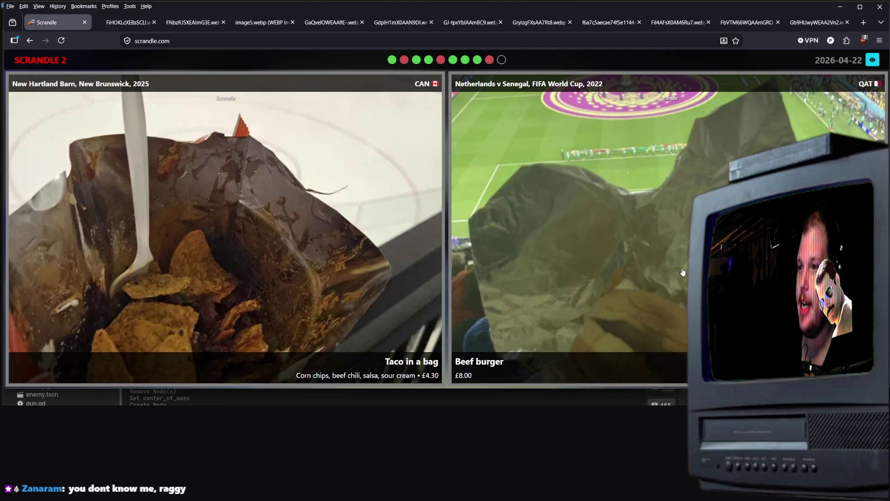
{"action": "left_click", "coordinate": [146, 24]}
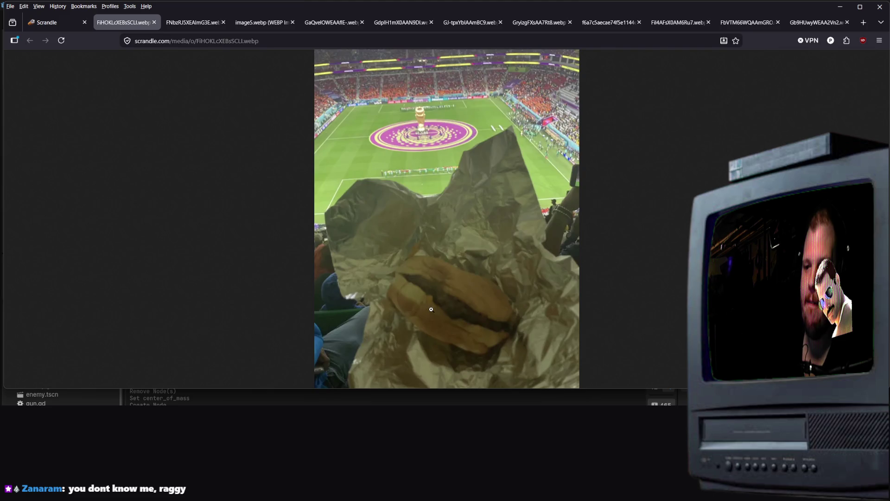
{"action": "left_click", "coordinate": [486, 268]}
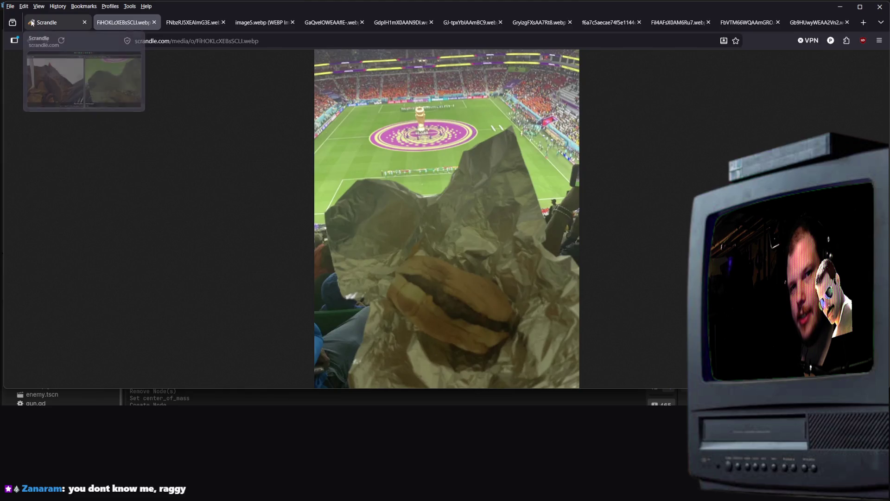
{"action": "left_click", "coordinate": [47, 22]}
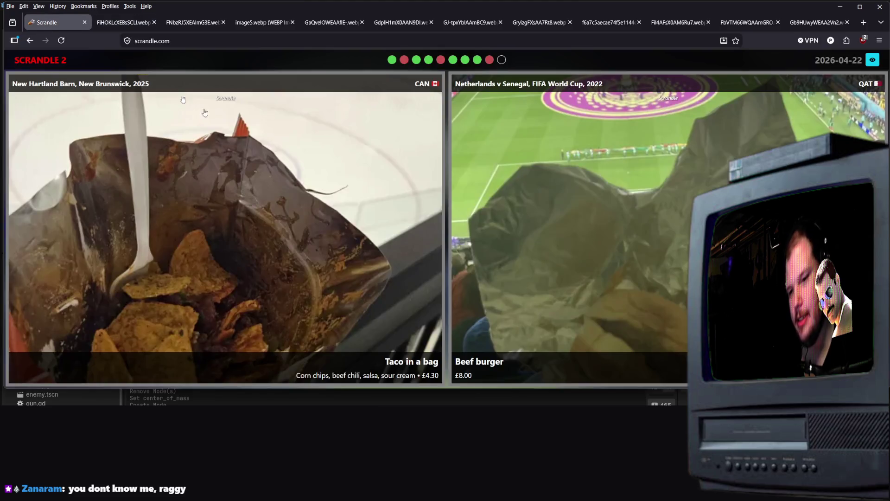
- Inspect the zoomed taco in a bag photo, then pick the beef burger, ending at 6/10
{"action": "right_click", "coordinate": [355, 281]}
{"action": "left_click", "coordinate": [368, 304]}
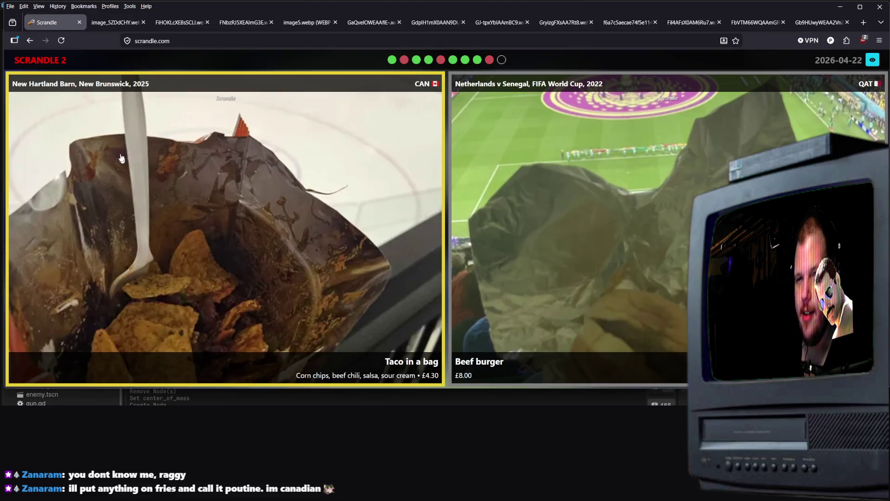
{"action": "left_click", "coordinate": [111, 23]}
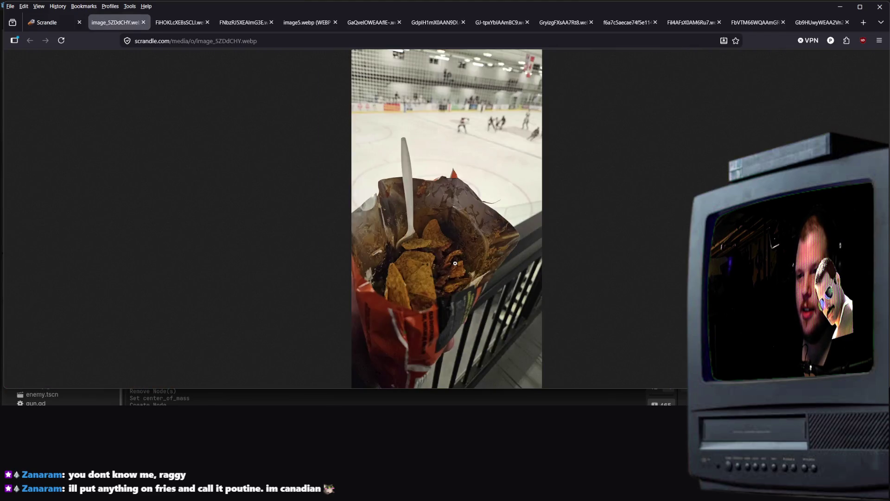
{"action": "left_click", "coordinate": [455, 262]}
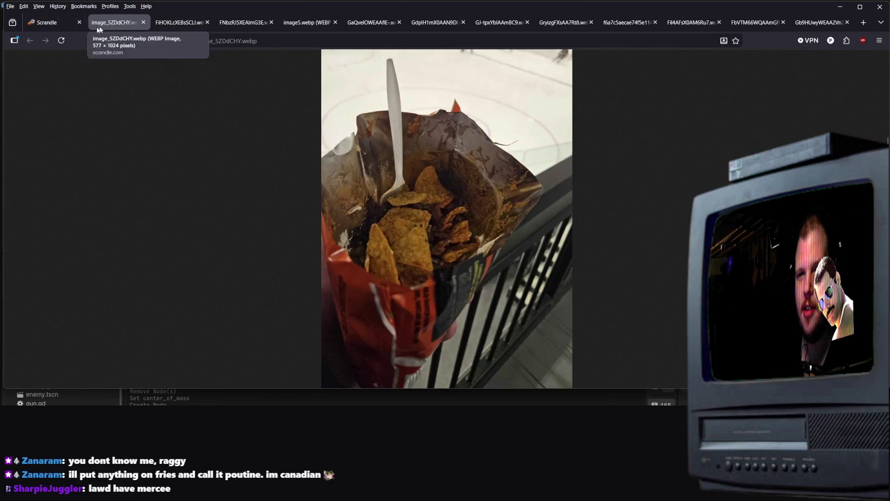
{"action": "left_click", "coordinate": [65, 25]}
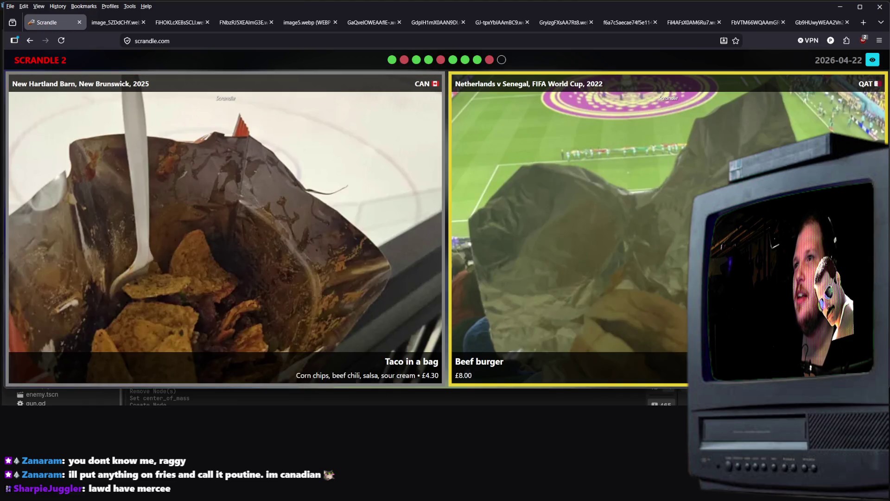
{"action": "left_click", "coordinate": [570, 232]}
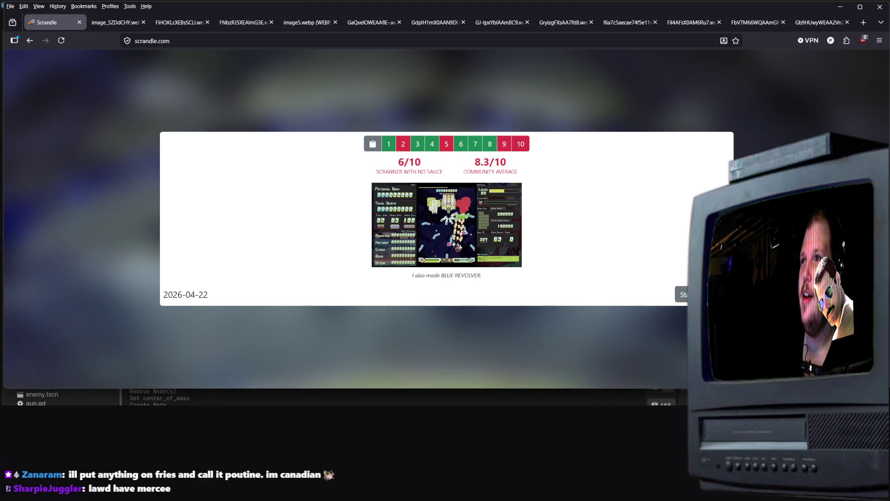
- Dismiss the results and start the 21 April 2026 game from the History calendar
{"action": "left_click", "coordinate": [681, 294]}
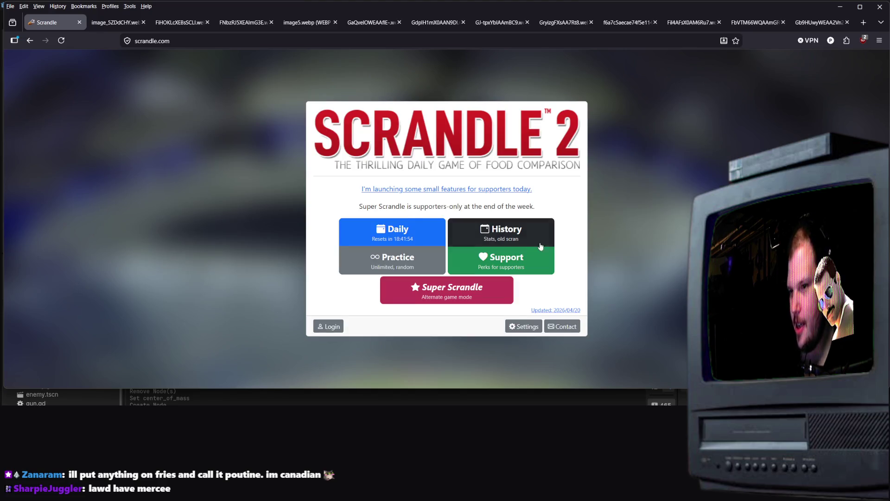
{"action": "left_click", "coordinate": [534, 241]}
{"action": "left_click", "coordinate": [434, 221]}
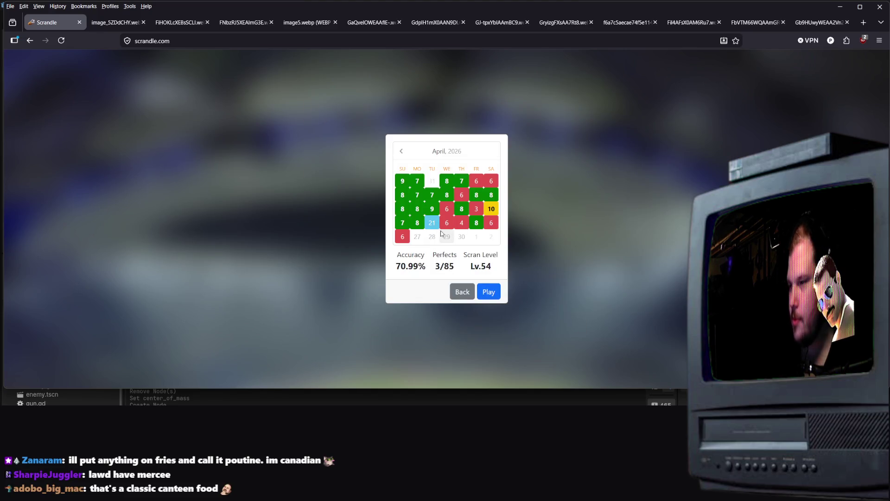
{"action": "left_click", "coordinate": [498, 295]}
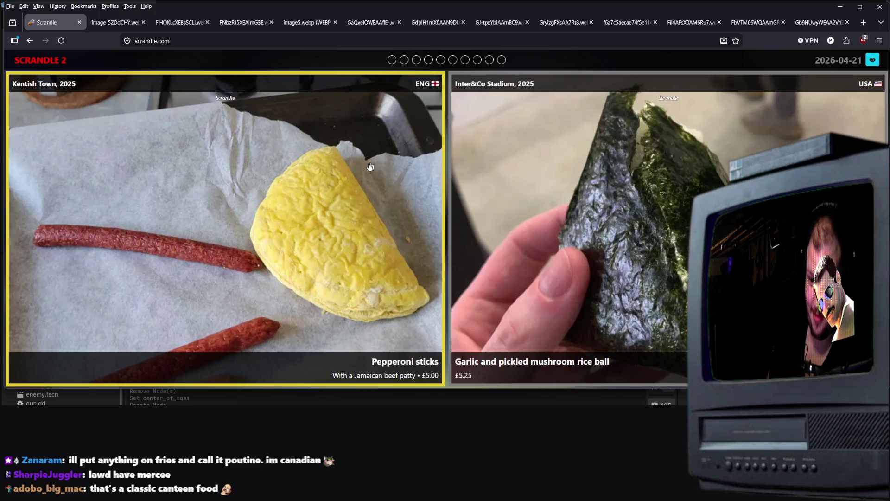
- Open the pepperoni sticks photo, scrandle_sticks_patty.webp, full-size in a new tab
{"action": "right_click", "coordinate": [353, 190]}
{"action": "left_click", "coordinate": [384, 204]}
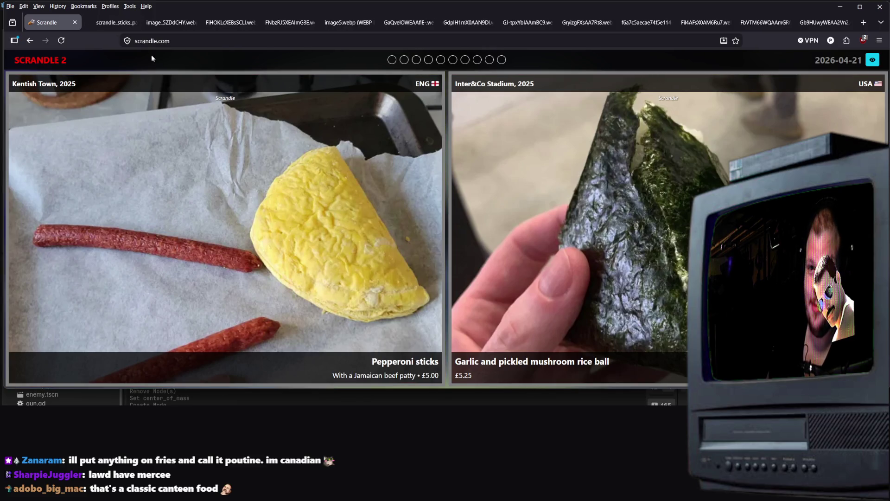
{"action": "left_click", "coordinate": [107, 22]}
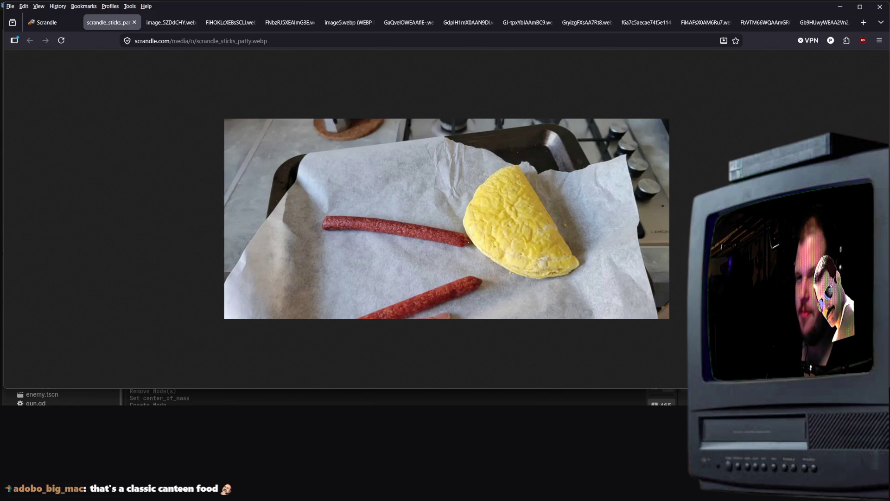
- Back in the game, pick the pepperoni sticks over the rice ball, losing at 19.91%
{"action": "left_click", "coordinate": [52, 24]}
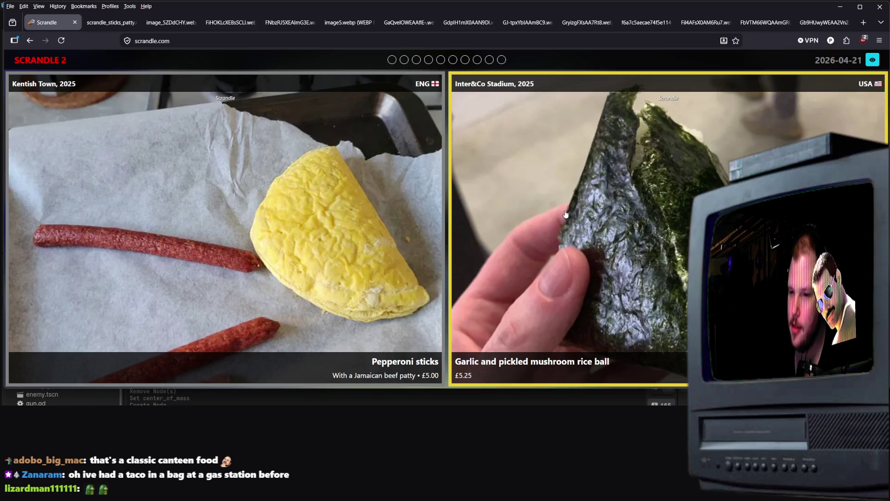
{"action": "right_click", "coordinate": [660, 206]}
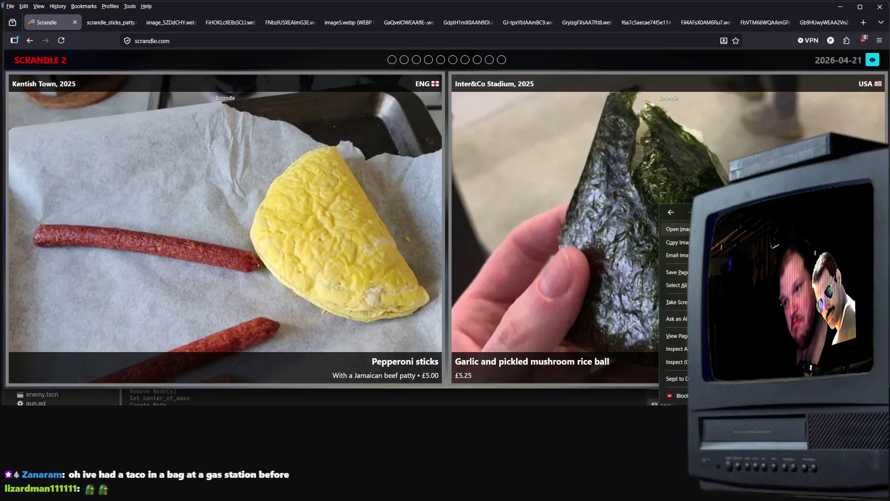
{"action": "key", "text": "alt+Tab"}
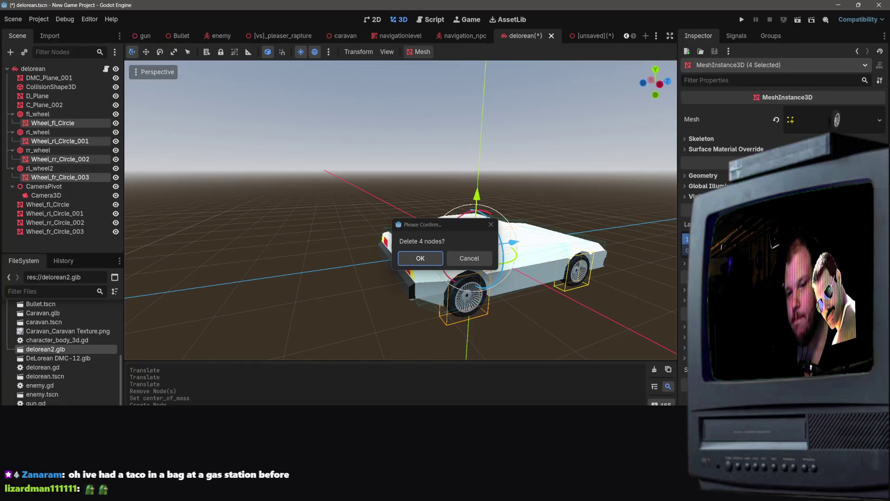
{"action": "key", "text": "alt+Tab"}
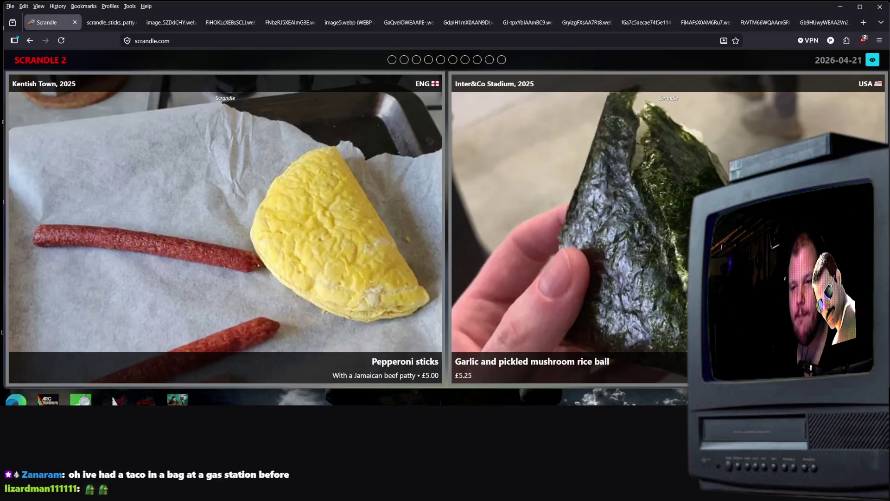
{"action": "left_click", "coordinate": [226, 232]}
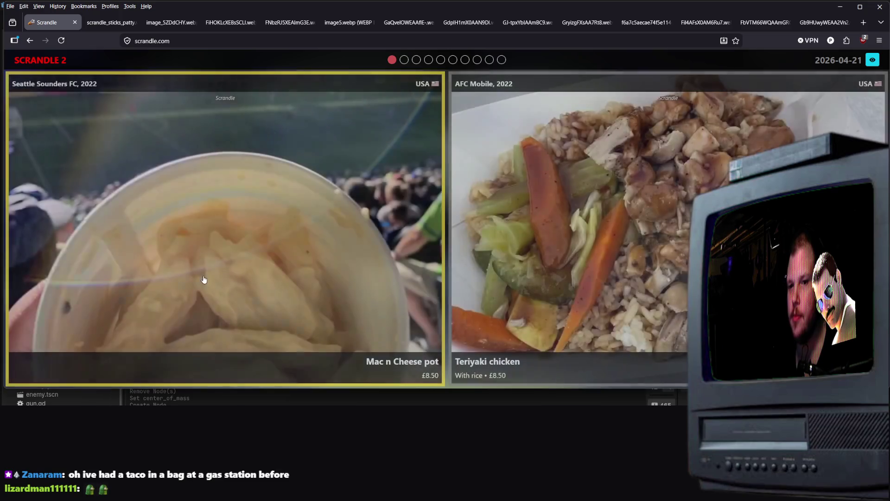
- View the Mac n Cheese pot photo full-size in a new tab, then return to the game
{"action": "right_click", "coordinate": [361, 255]}
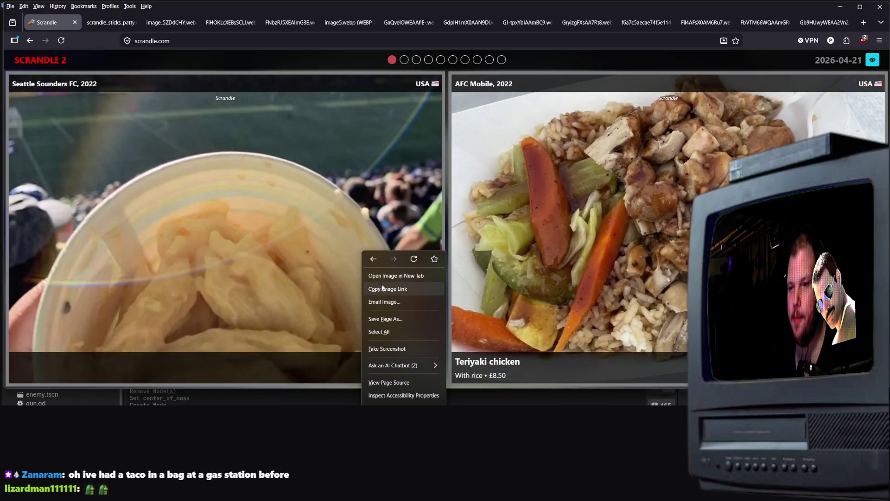
{"action": "left_click", "coordinate": [393, 274]}
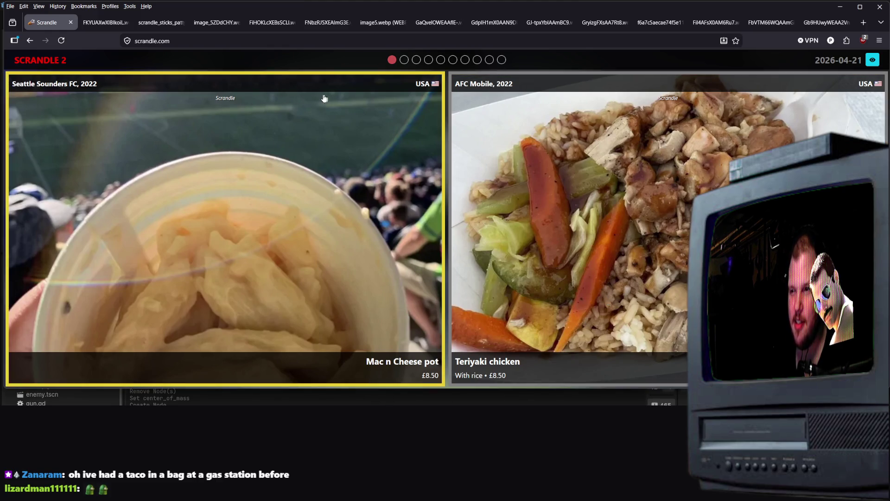
{"action": "left_click", "coordinate": [114, 22]}
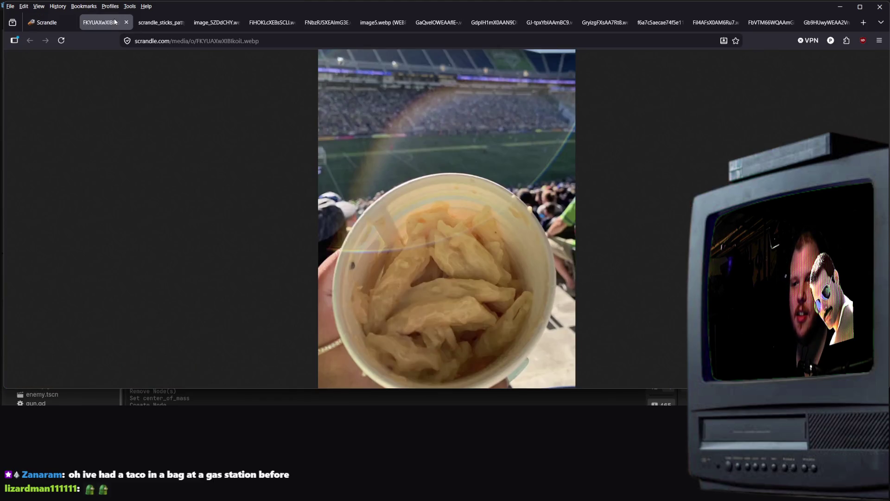
{"action": "left_click", "coordinate": [31, 23]}
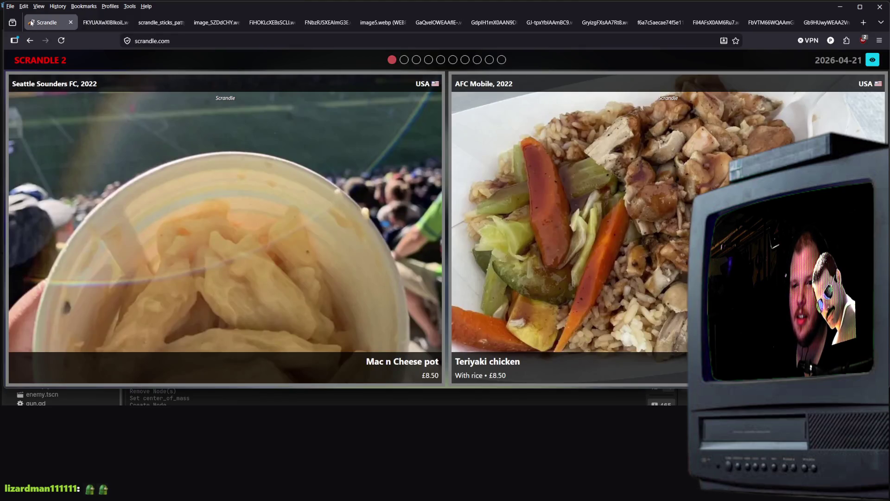
- Pick teriyaki chicken, sliced steak, Sheffield United cheeseburger, Buffalo chicken loaded fries and Loaded Nachos
{"action": "left_click", "coordinate": [510, 301]}
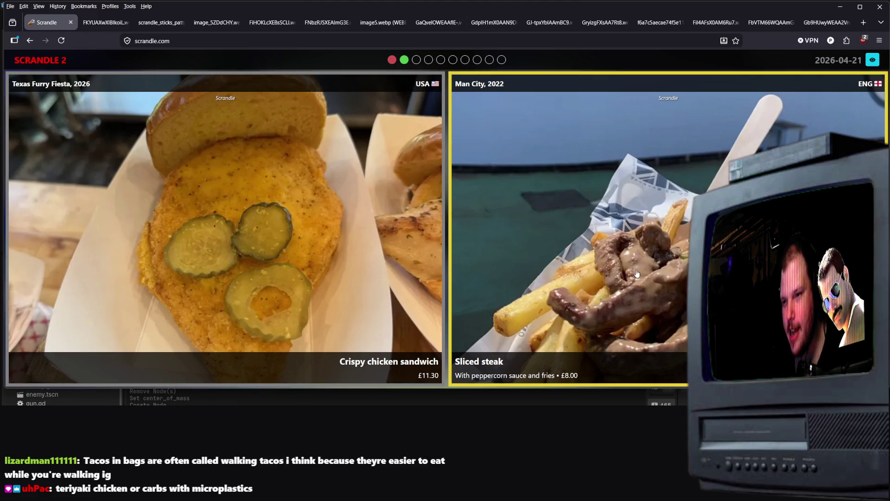
{"action": "left_click", "coordinate": [628, 238]}
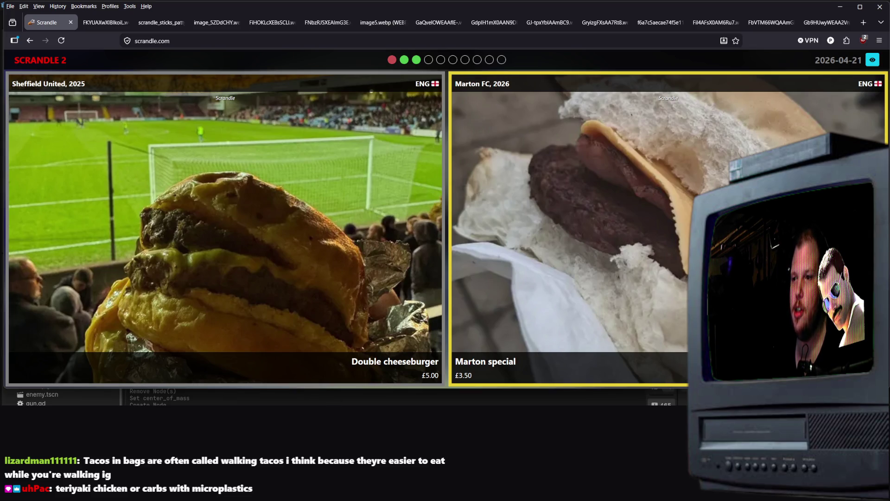
{"action": "left_click", "coordinate": [298, 328]}
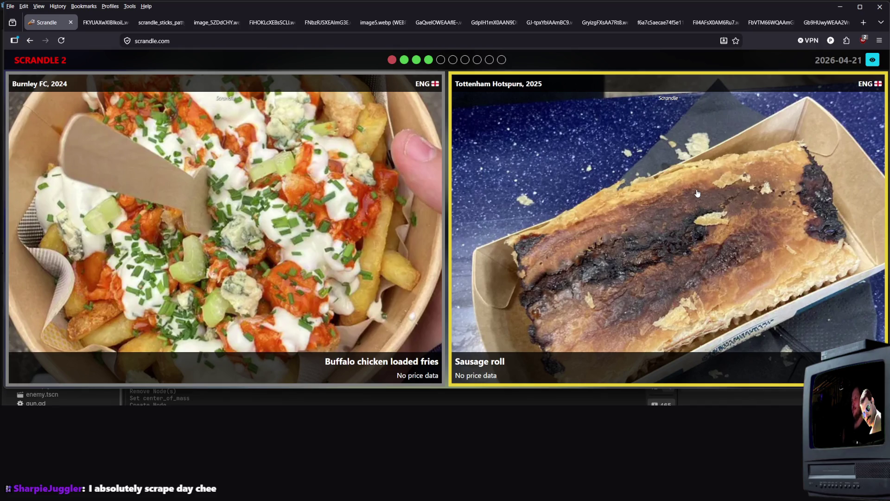
{"action": "left_click", "coordinate": [697, 193]}
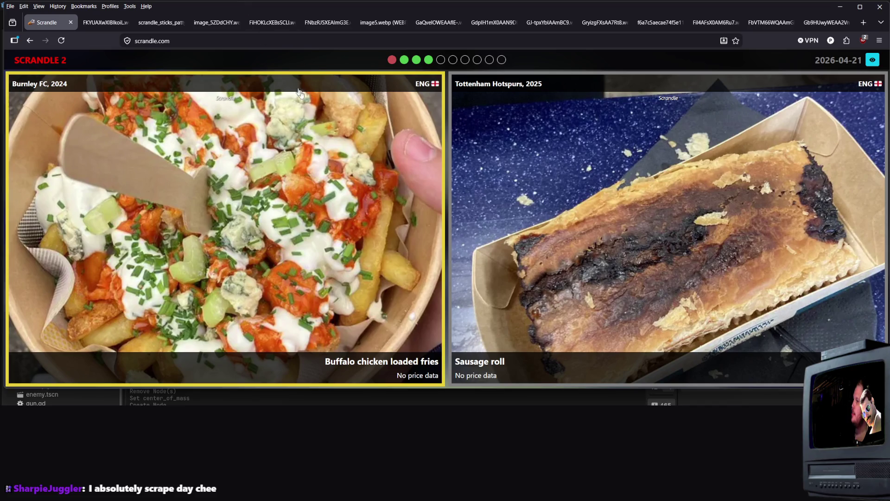
{"action": "left_click", "coordinate": [145, 97]}
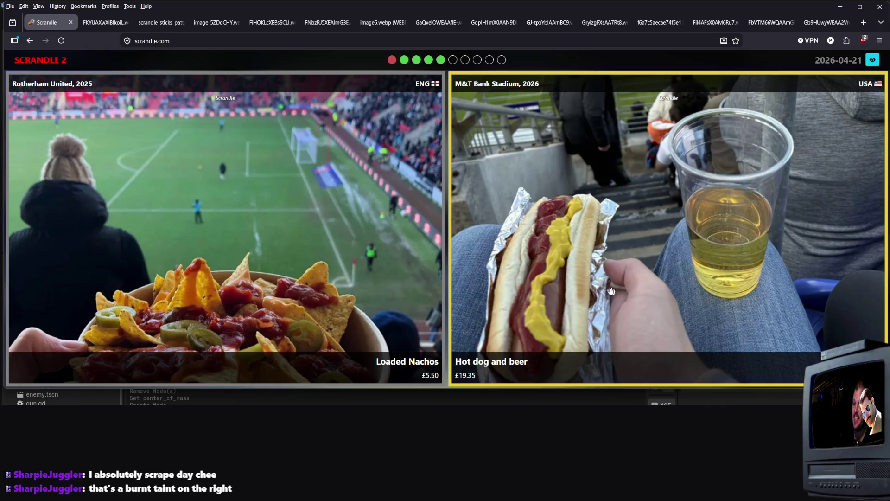
{"action": "left_click", "coordinate": [492, 343]}
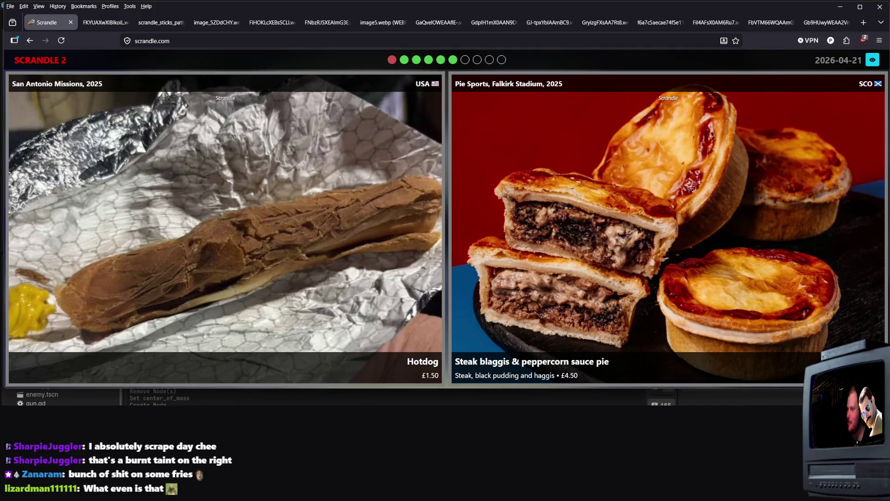
{"action": "right_click", "coordinate": [293, 212]}
- View the Hotdog photo full-size in a new tab, then return to the game
{"action": "left_click", "coordinate": [320, 235]}
{"action": "left_click", "coordinate": [95, 22]}
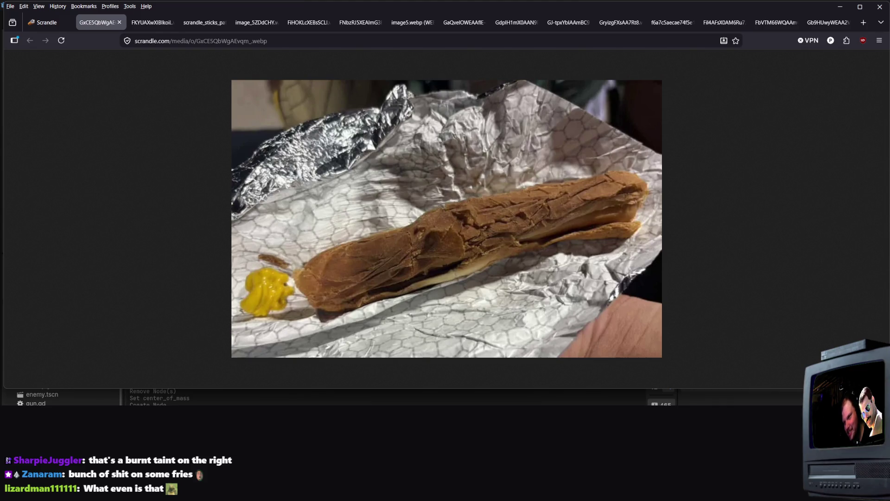
{"action": "left_click", "coordinate": [51, 22]}
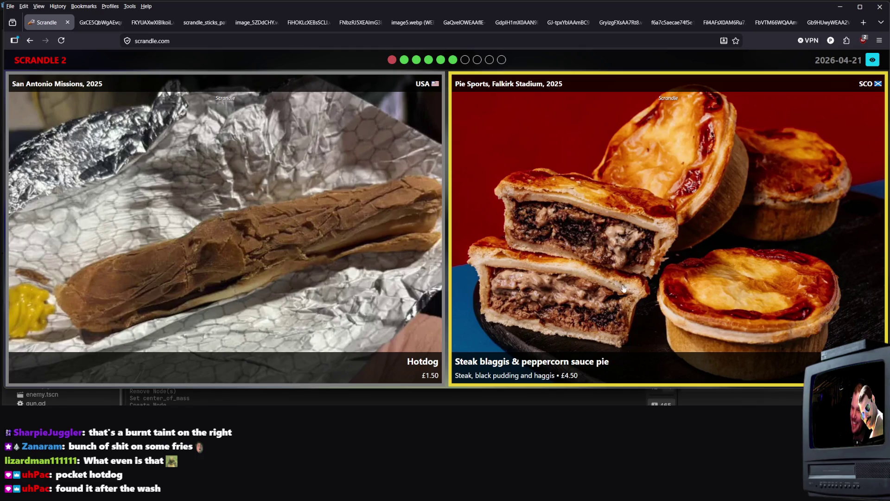
- Choose the Steak blaggis & peppercorn sauce pie over the Hotdog, winning at 63.59%
{"action": "right_click", "coordinate": [585, 267]}
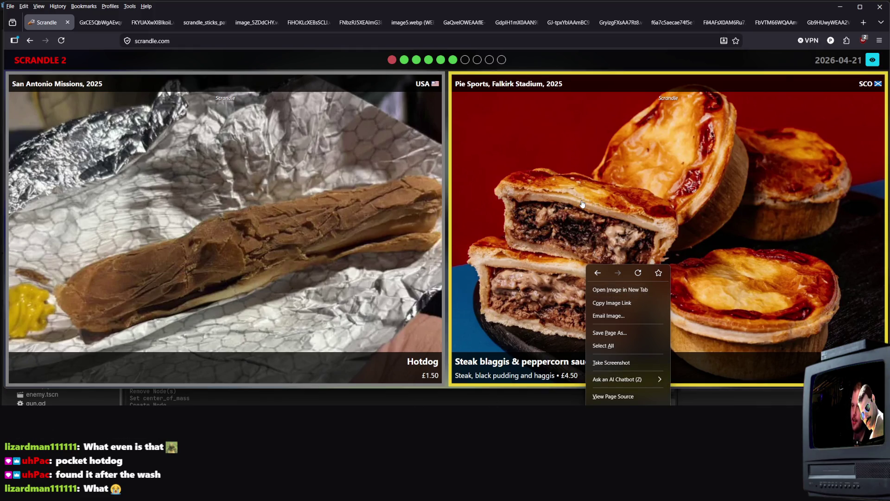
{"action": "left_click", "coordinate": [581, 236]}
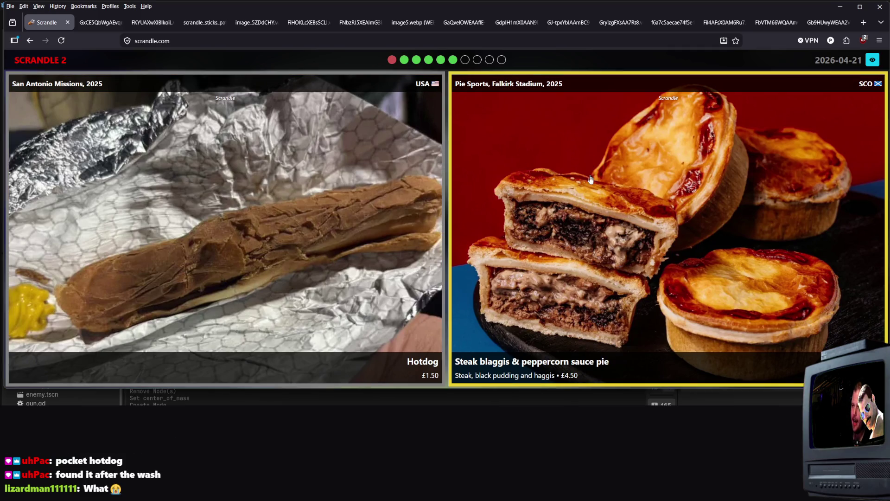
{"action": "left_click", "coordinate": [691, 233]}
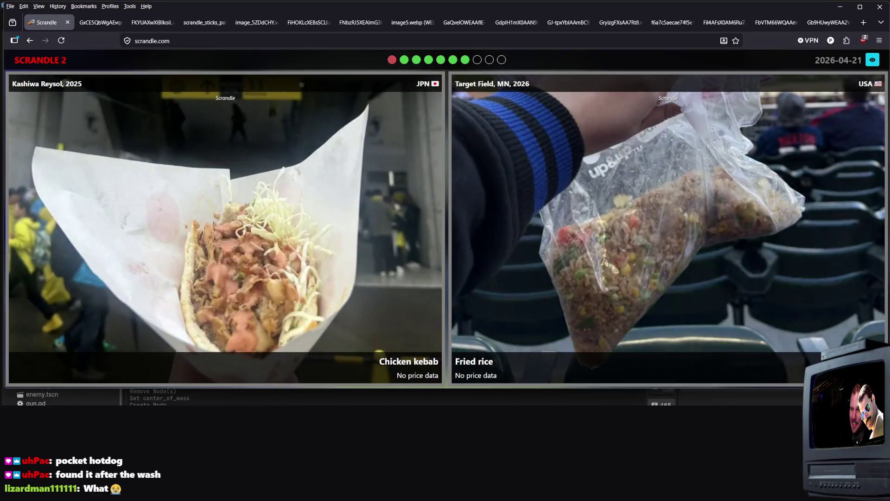
- Open the Chicken kebab and Fried rice photos in new tabs and enlarge the kebab
{"action": "right_click", "coordinate": [340, 268]}
{"action": "left_click", "coordinate": [400, 296]}
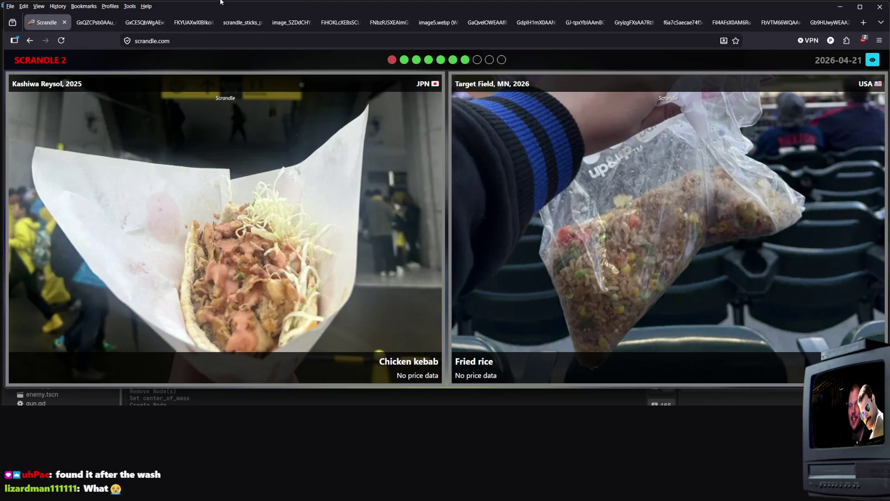
{"action": "right_click", "coordinate": [689, 234]}
{"action": "left_click", "coordinate": [709, 257]}
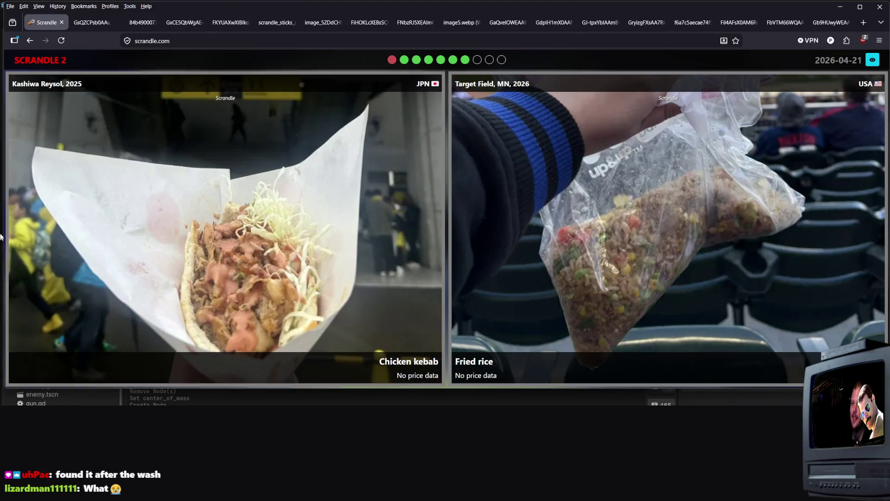
{"action": "mouse_move", "coordinate": [96, 17]}
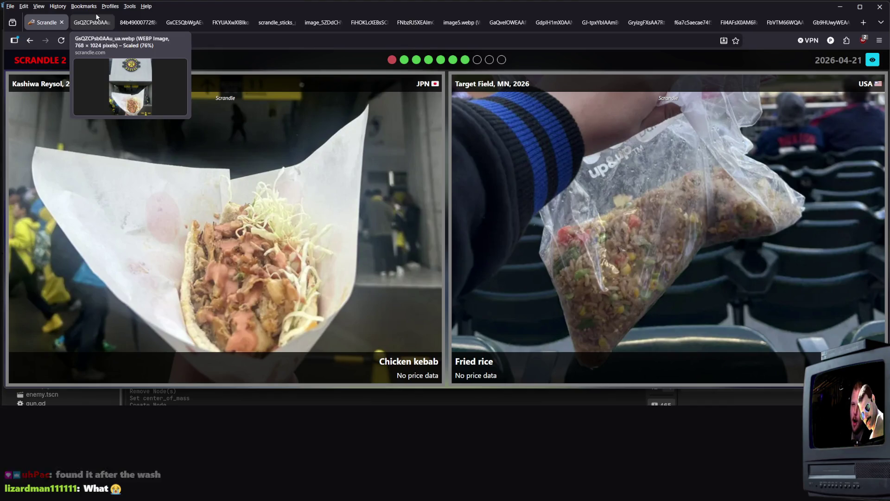
{"action": "left_click", "coordinate": [96, 22]}
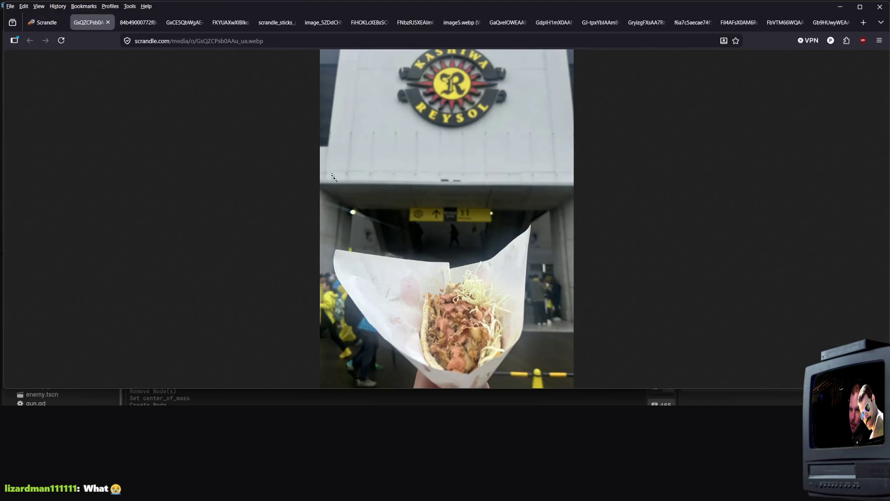
{"action": "left_click", "coordinate": [333, 177]}
- Enlarge the Fried rice photo and compare it with the kebab before returning to Scrandle
{"action": "left_click", "coordinate": [139, 21]}
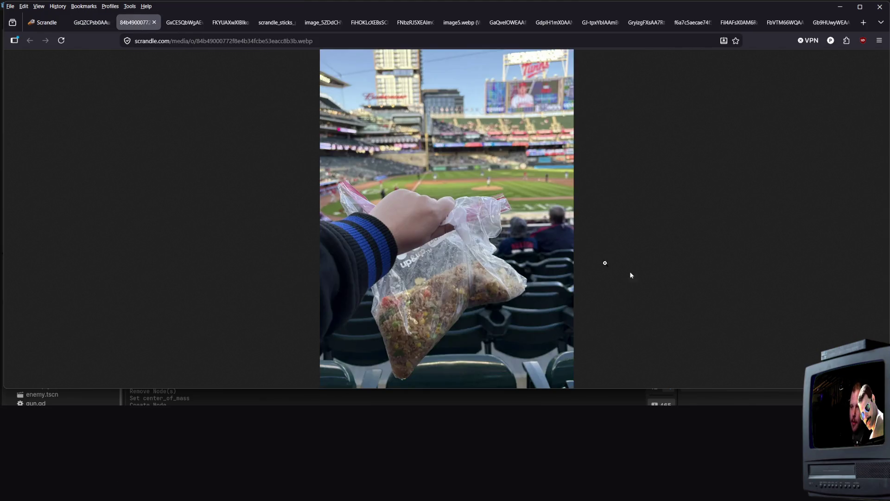
{"action": "left_click", "coordinate": [547, 255]}
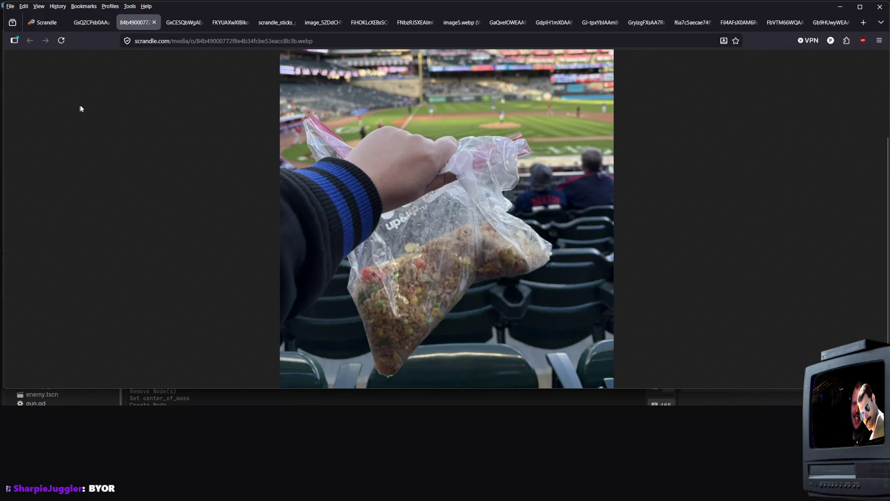
{"action": "left_click", "coordinate": [108, 21]}
{"action": "left_click", "coordinate": [135, 22]}
{"action": "left_click", "coordinate": [97, 26]}
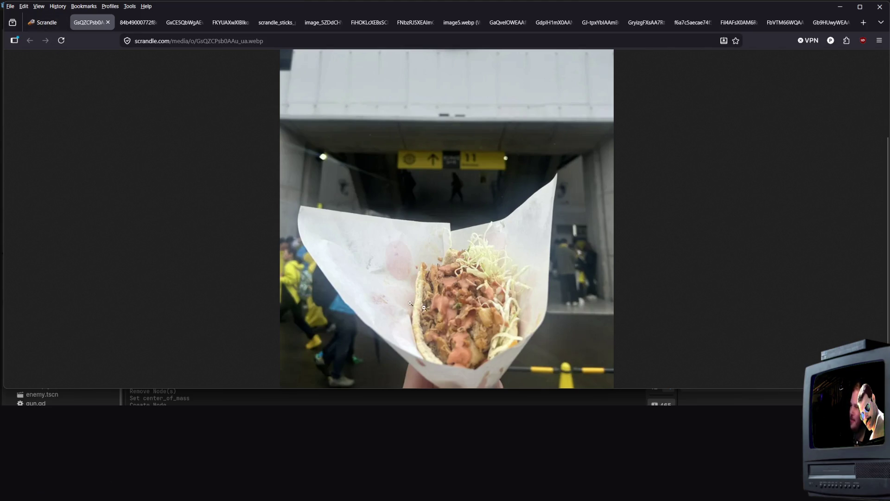
{"action": "left_click", "coordinate": [46, 23]}
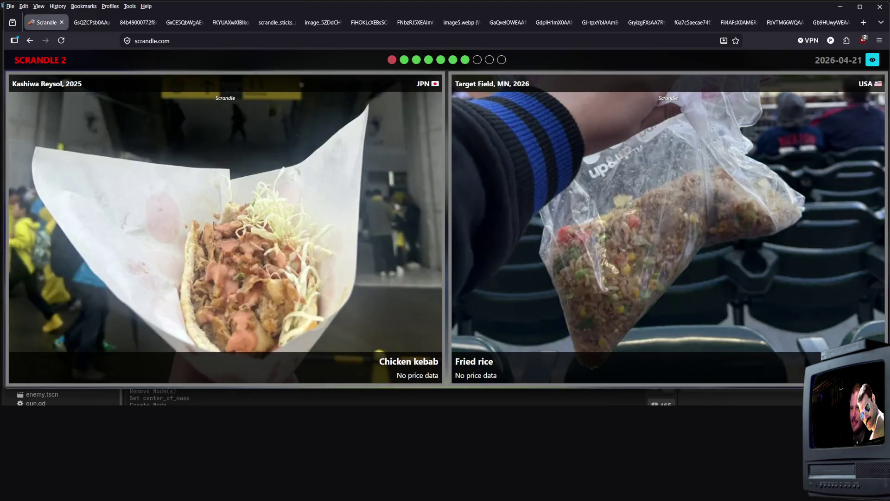
- Pick Chicken kebab, Burger, then the Doner kebab pie after viewing the chips photo, for 9/10
{"action": "left_click", "coordinate": [252, 284]}
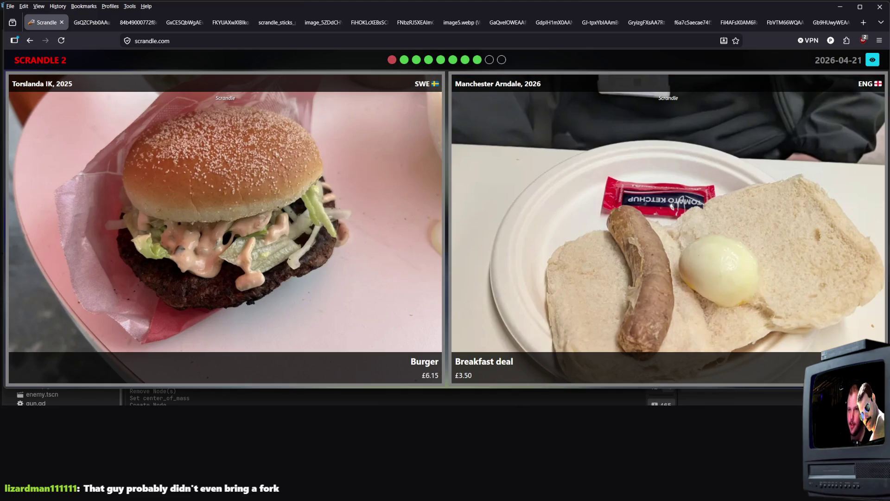
{"action": "left_click", "coordinate": [358, 318]}
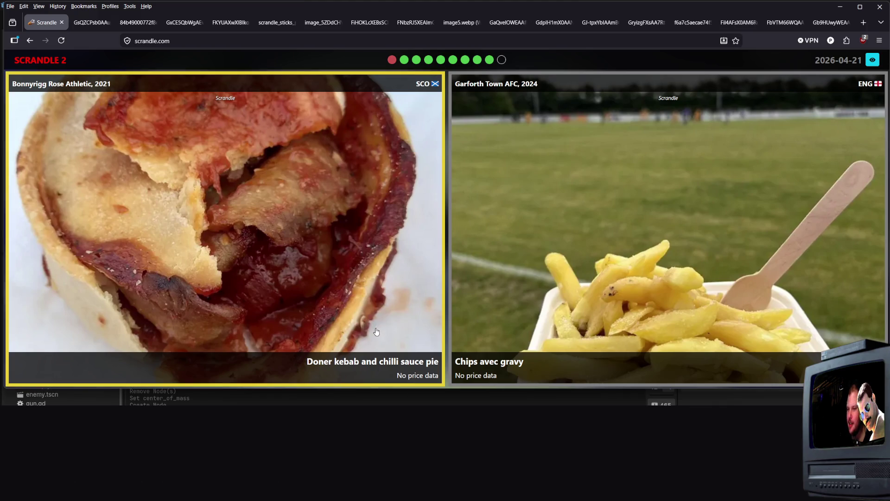
{"action": "right_click", "coordinate": [647, 292]}
{"action": "left_click", "coordinate": [689, 316]}
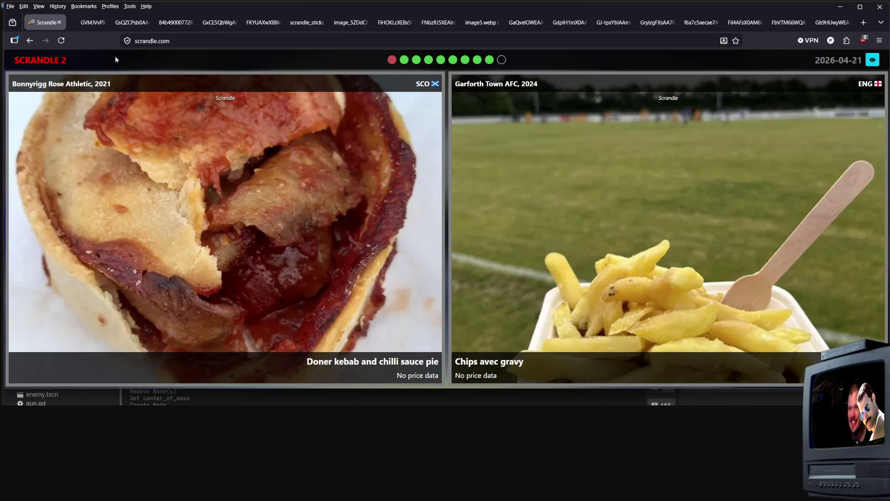
{"action": "left_click", "coordinate": [78, 28]}
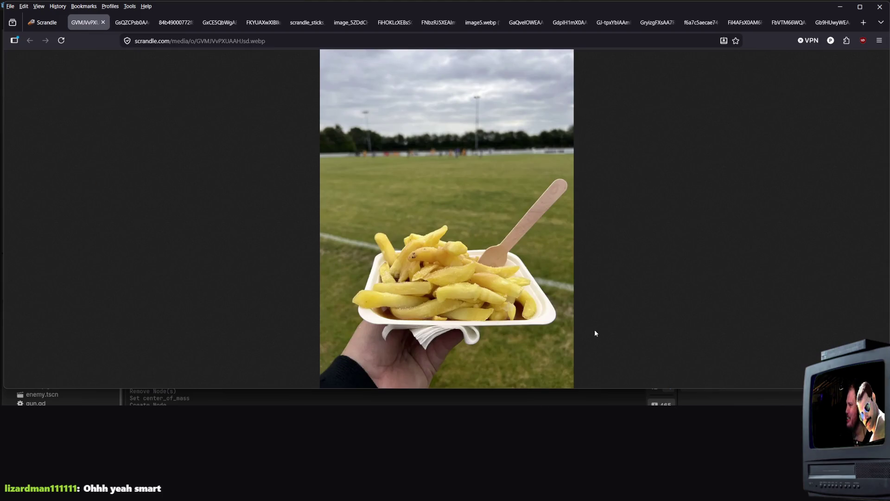
{"action": "key", "text": "ctrl+shift+Tab"}
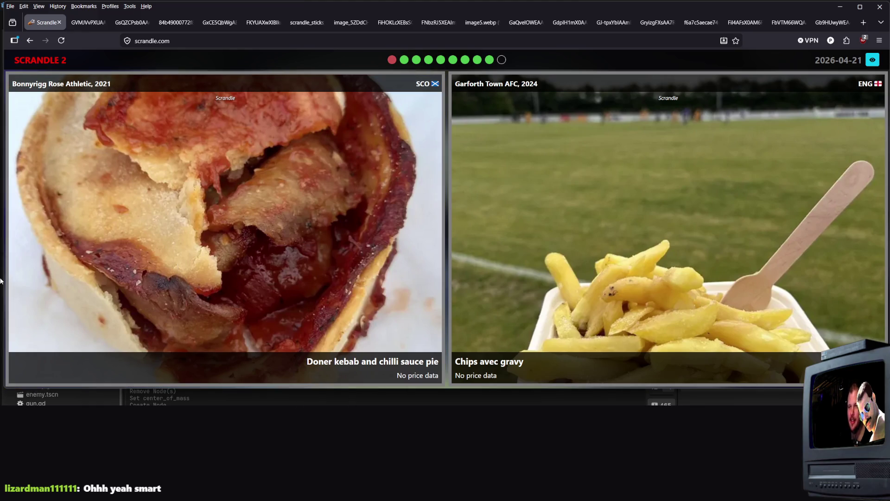
{"action": "left_click", "coordinate": [292, 193]}
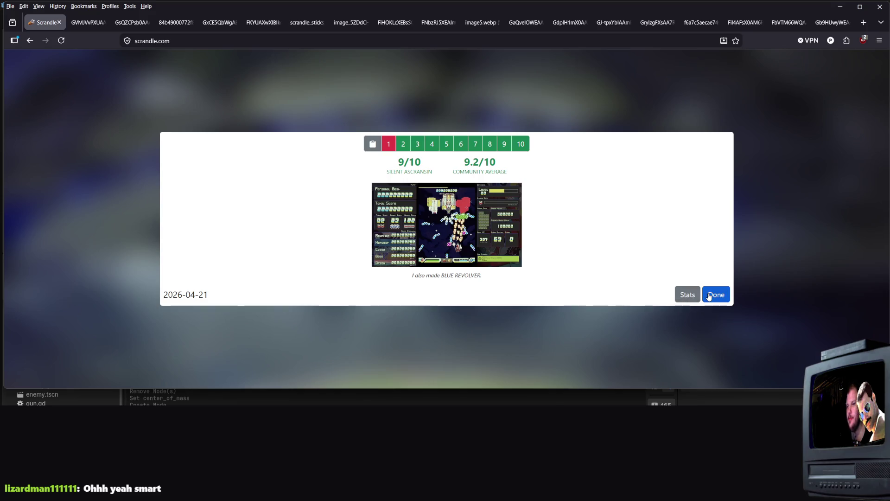
- Dismiss the 9/10 results, view the April 2026 history calendar, go back, and close the browser
{"action": "left_click", "coordinate": [709, 296]}
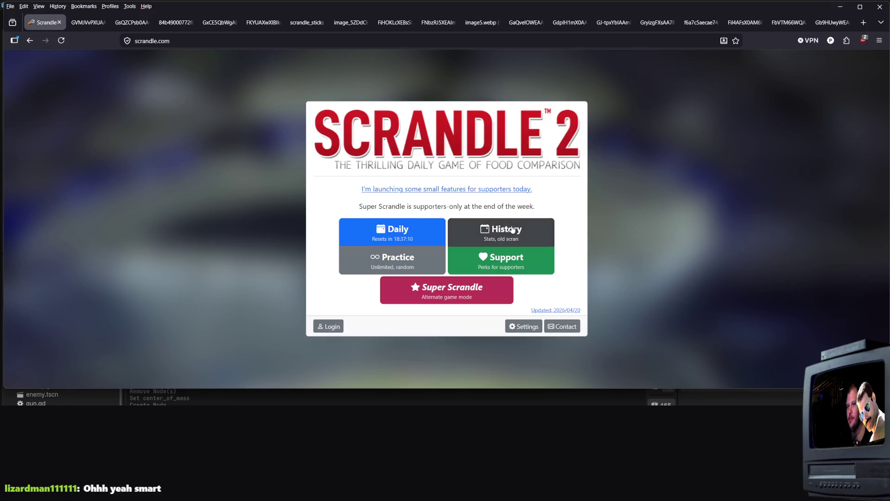
{"action": "left_click", "coordinate": [511, 228]}
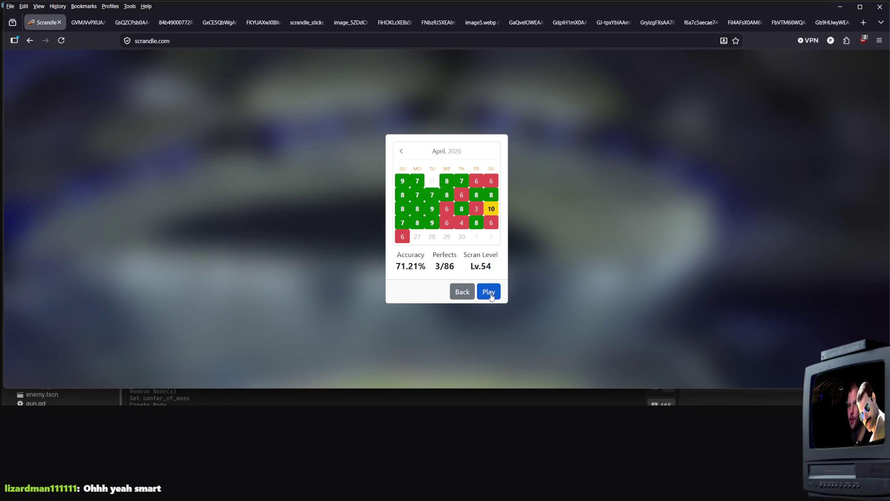
{"action": "left_click", "coordinate": [464, 298]}
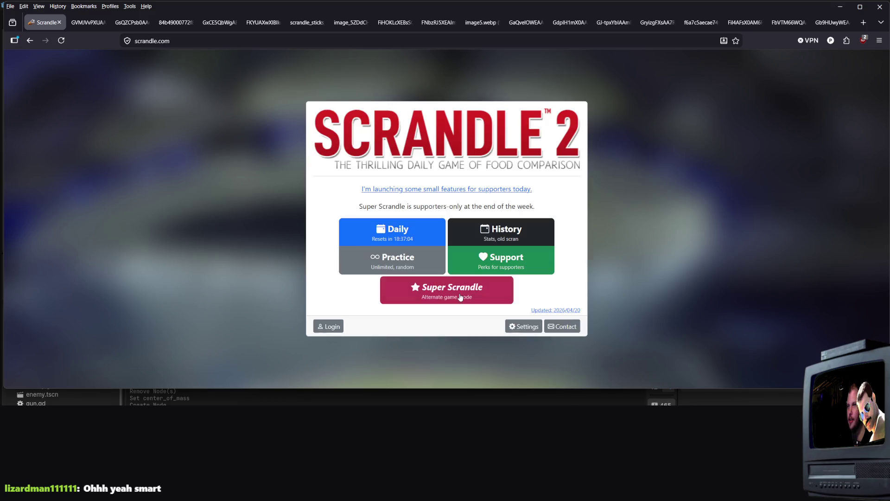
{"action": "left_click", "coordinate": [880, 6]}
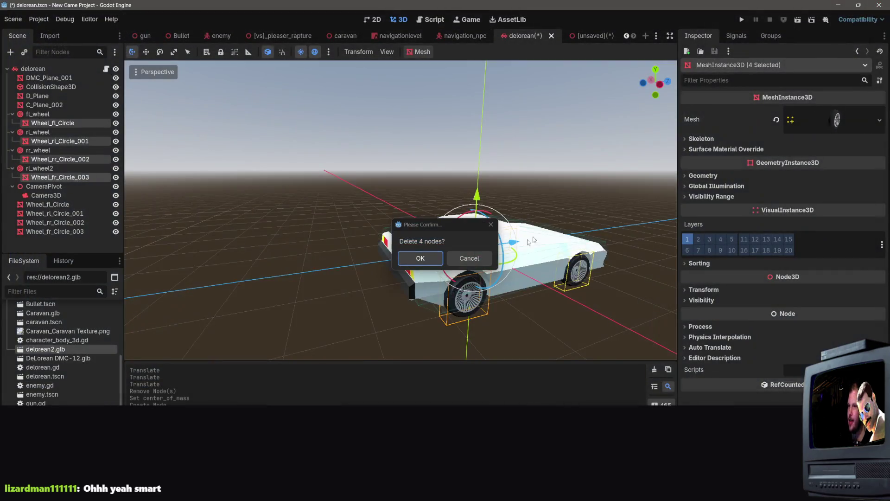
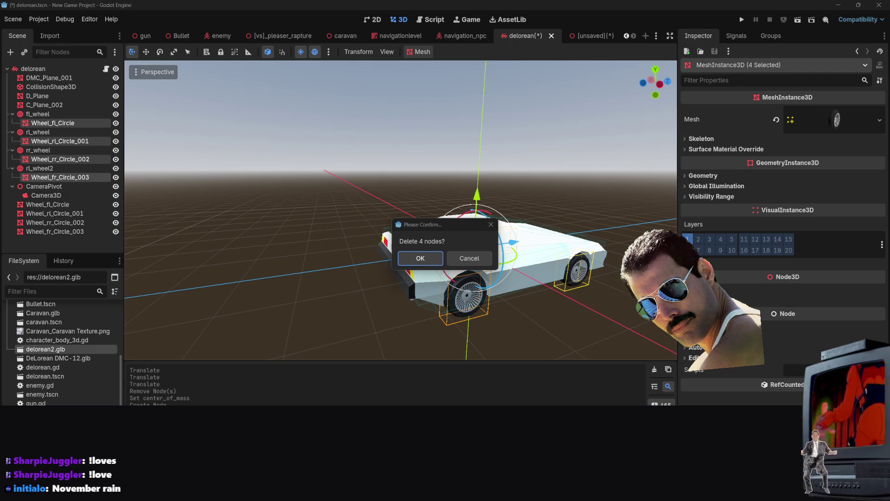
- Leave the 'Delete 4 nodes?' confirmation pending and switch over to Visual Studio Code
{"action": "key", "text": "Return"}
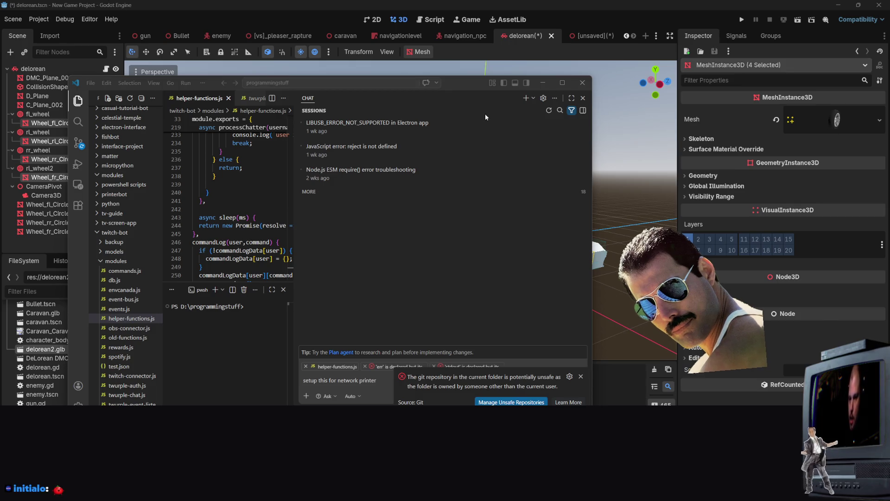
- Maximize the VS Code window and focus the helper-functions.js code
{"action": "mouse_move", "coordinate": [472, 89]}
{"action": "left_mouse_down"}
{"action": "mouse_move", "coordinate": [546, 57]}
{"action": "mouse_move", "coordinate": [561, 1]}
{"action": "left_mouse_up"}
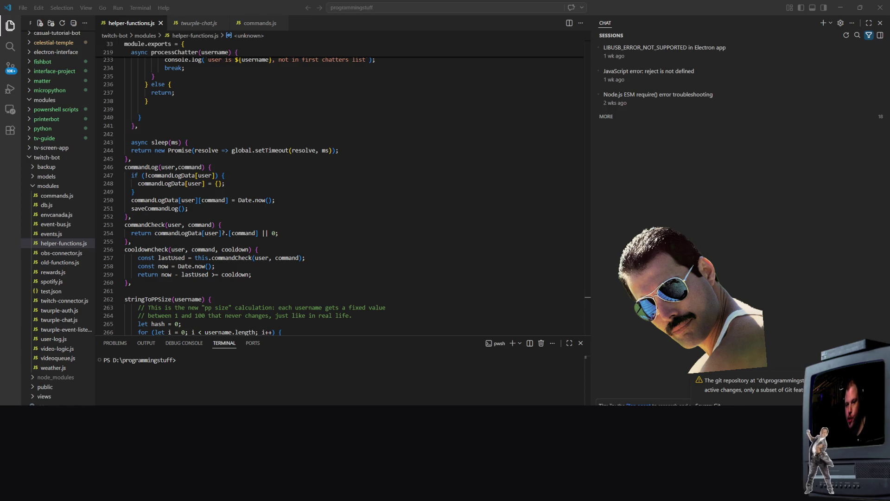
{"action": "left_click", "coordinate": [371, 142]}
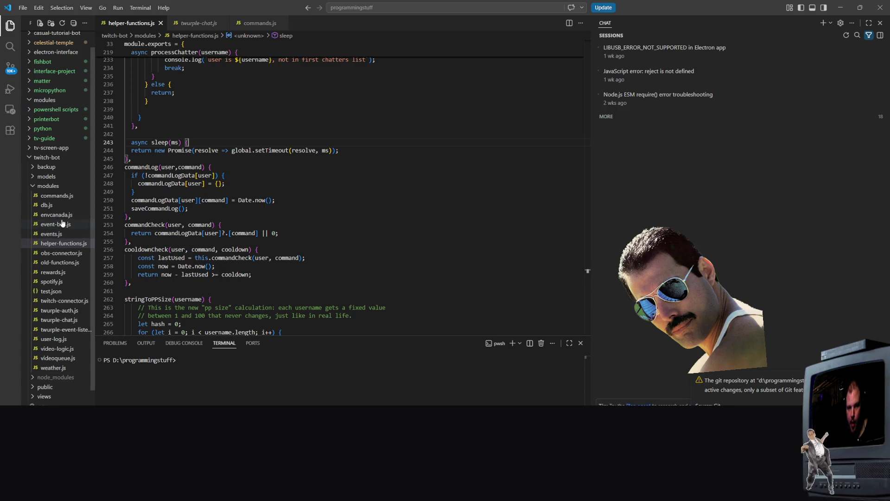
- Open commands.js and scroll through its command definitions
{"action": "left_click", "coordinate": [56, 195]}
{"action": "scroll", "coordinate": [387, 188], "scroll_direction": "down", "scroll_amount": 10}
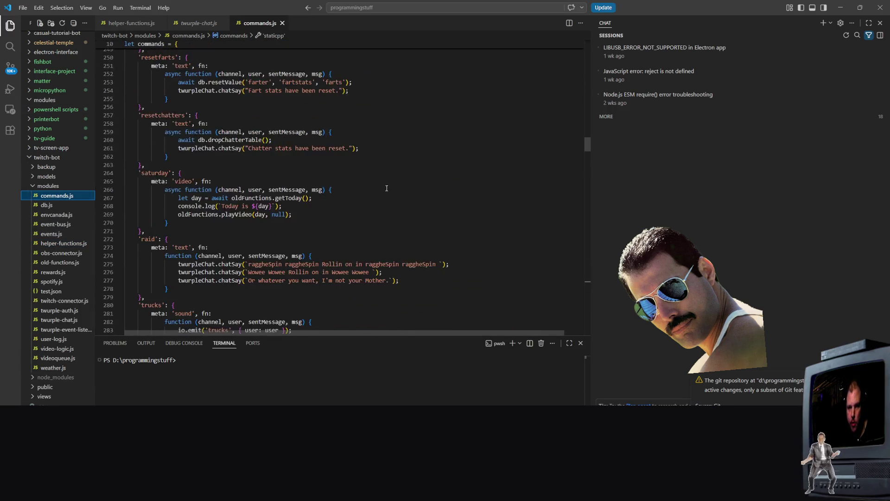
{"action": "scroll", "coordinate": [386, 188], "scroll_direction": "down", "scroll_amount": 20}
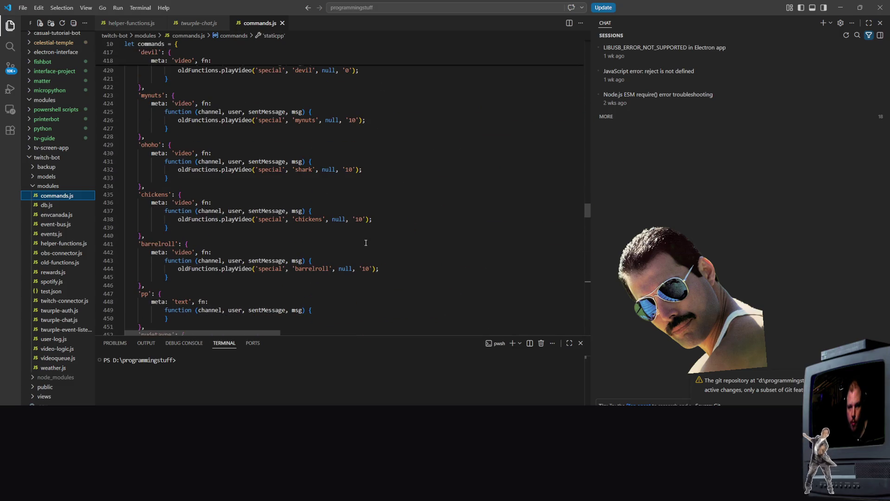
{"action": "scroll", "coordinate": [366, 242], "scroll_direction": "down", "scroll_amount": 20}
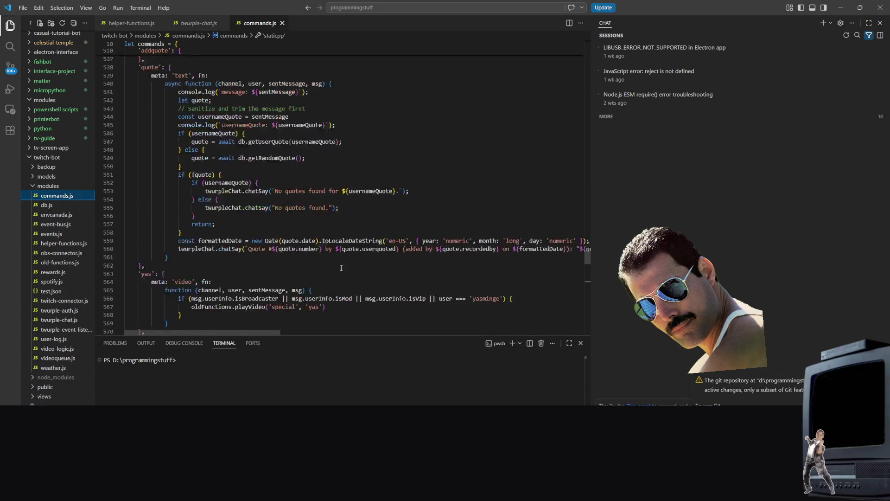
{"action": "scroll", "coordinate": [341, 268], "scroll_direction": "down", "scroll_amount": 15}
{"action": "scroll", "coordinate": [340, 247], "scroll_direction": "down", "scroll_amount": 20}
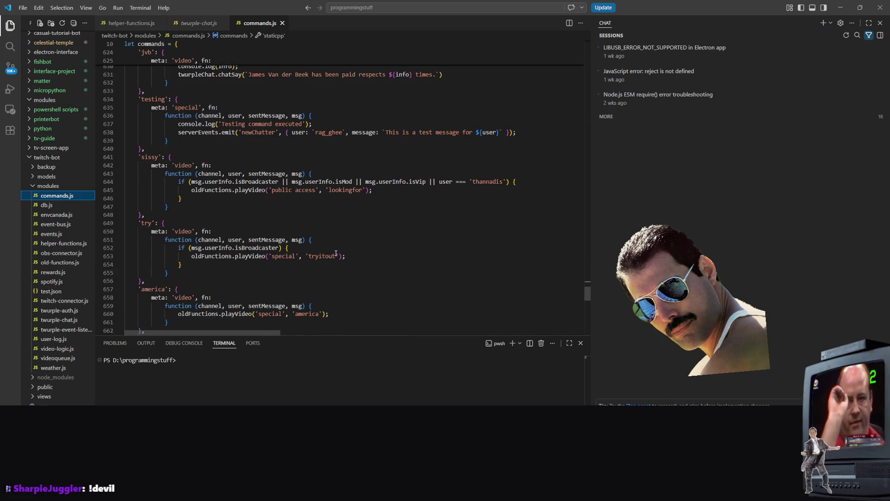
{"action": "scroll", "coordinate": [328, 250], "scroll_direction": "down", "scroll_amount": 5}
{"action": "scroll", "coordinate": [328, 232], "scroll_direction": "up", "scroll_amount": 20}
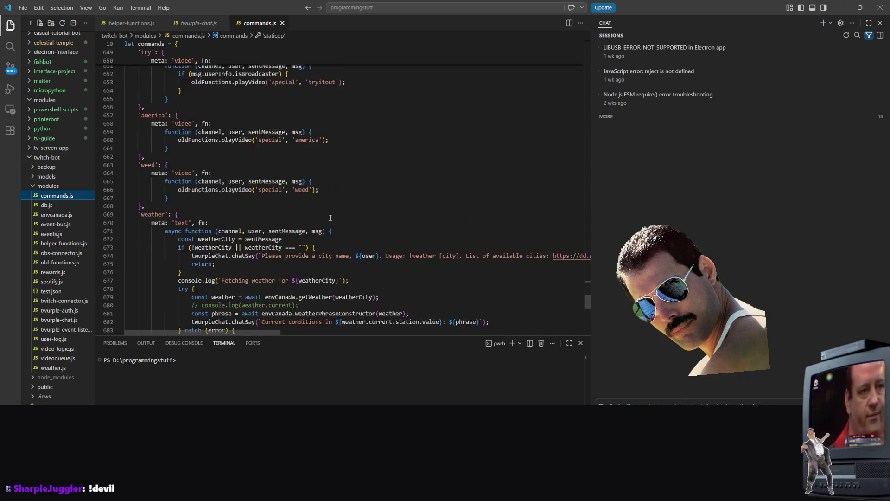
{"action": "scroll", "coordinate": [328, 219], "scroll_direction": "up", "scroll_amount": 20}
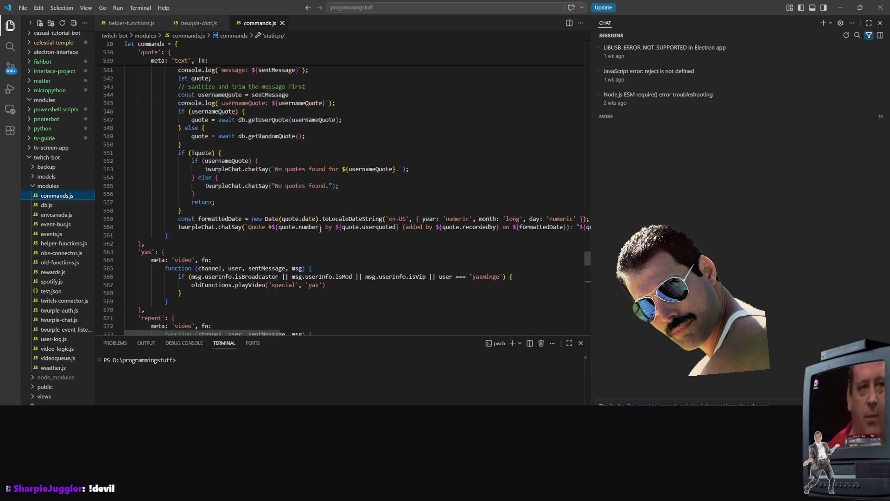
{"action": "scroll", "coordinate": [318, 231], "scroll_direction": "up", "scroll_amount": 20}
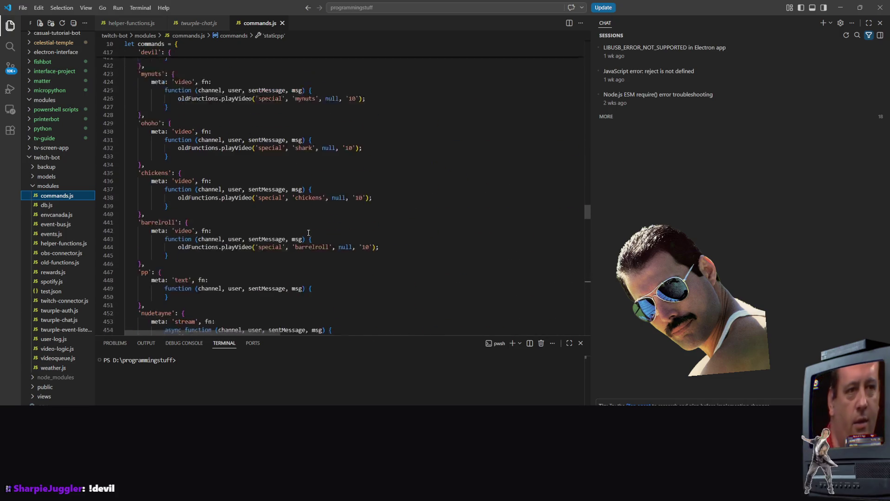
{"action": "scroll", "coordinate": [279, 246], "scroll_direction": "up", "scroll_amount": 18}
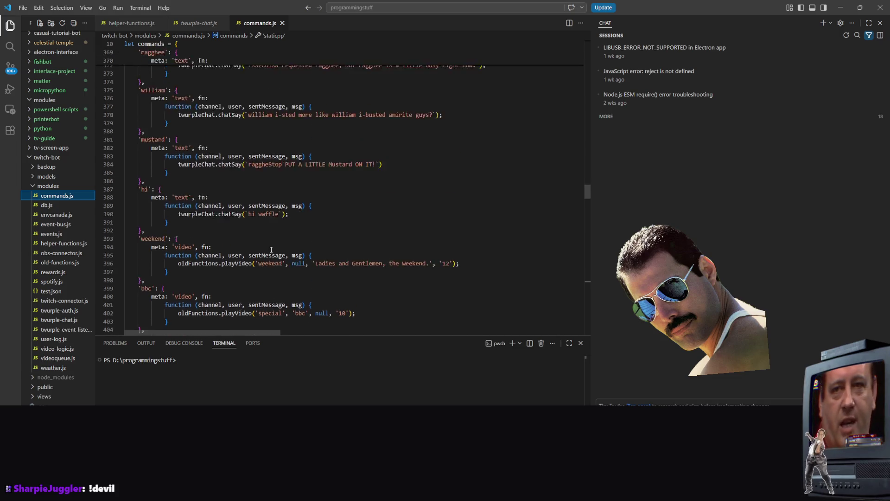
{"action": "scroll", "coordinate": [264, 250], "scroll_direction": "down", "scroll_amount": 8}
{"action": "scroll", "coordinate": [265, 252], "scroll_direction": "up", "scroll_amount": 18}
{"action": "scroll", "coordinate": [262, 252], "scroll_direction": "up", "scroll_amount": 16}
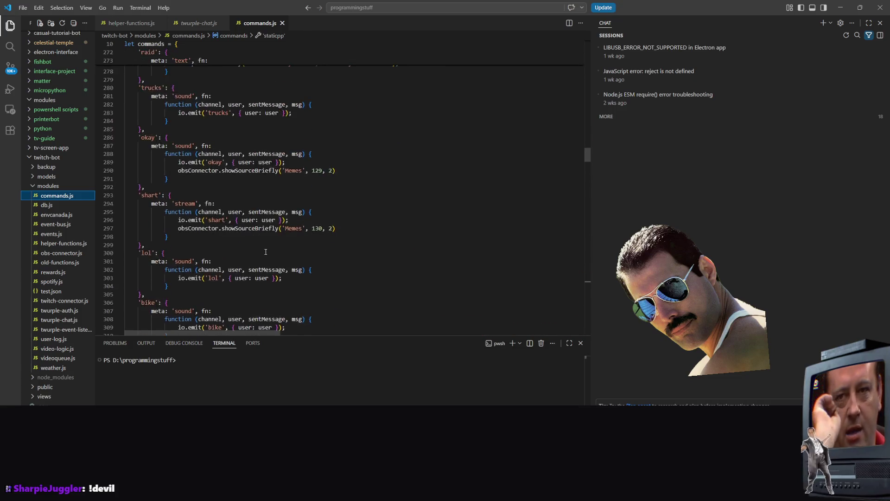
{"action": "scroll", "coordinate": [259, 254], "scroll_direction": "up", "scroll_amount": 20}
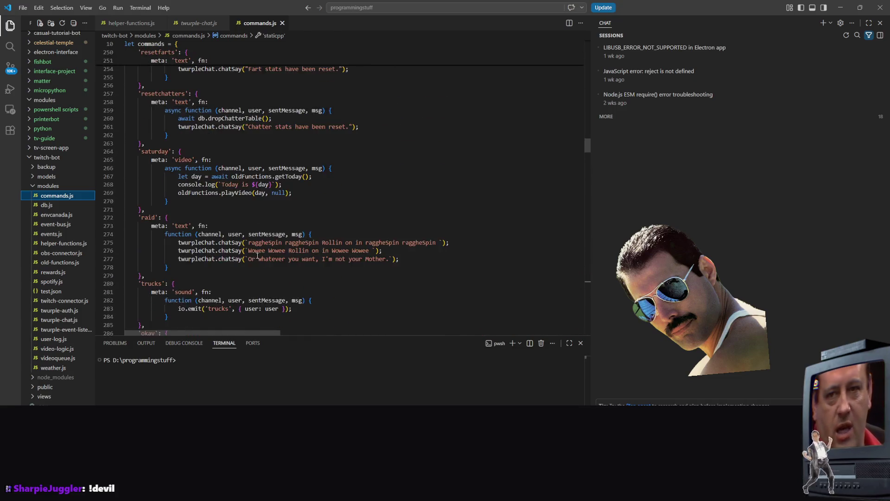
{"action": "scroll", "coordinate": [247, 254], "scroll_direction": "up", "scroll_amount": 20}
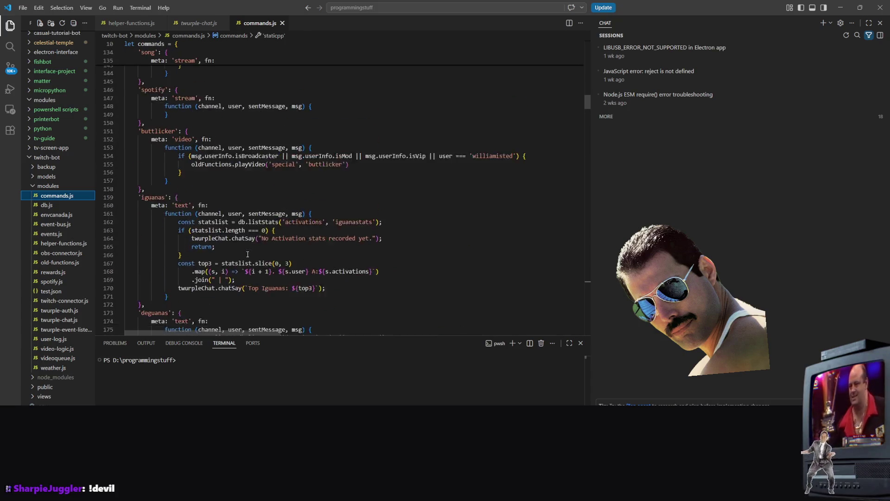
{"action": "scroll", "coordinate": [255, 273], "scroll_direction": "up", "scroll_amount": 20}
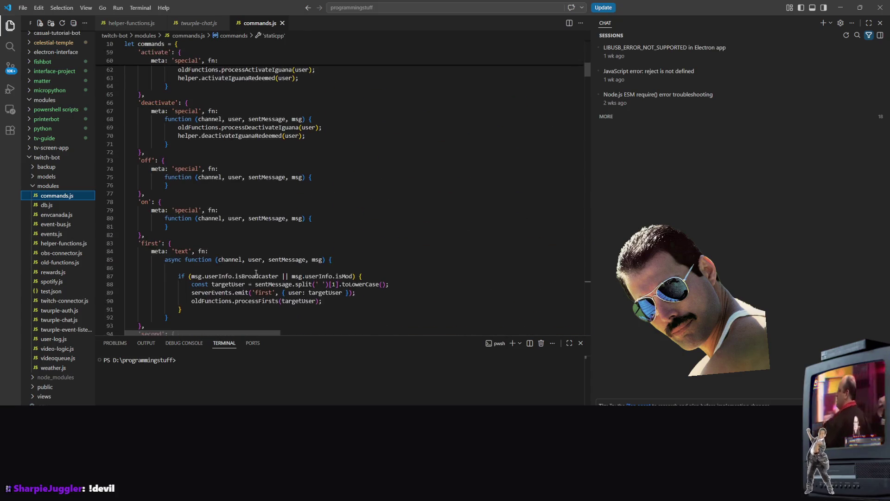
- Review the isBroadcaster || isMod check in 'second', then put the caret in the 'video' function
{"action": "left_click", "coordinate": [302, 170]}
{"action": "left_click", "coordinate": [332, 173]}
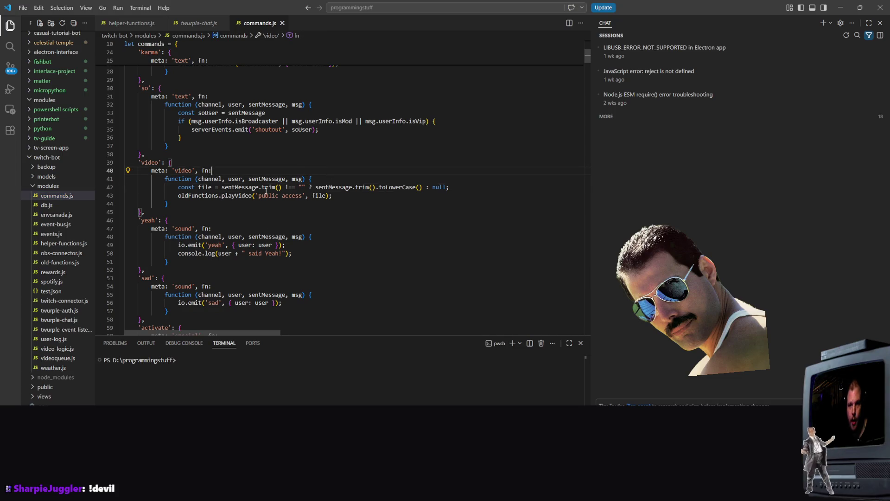
{"action": "scroll", "coordinate": [260, 153], "scroll_direction": "down", "scroll_amount": 10}
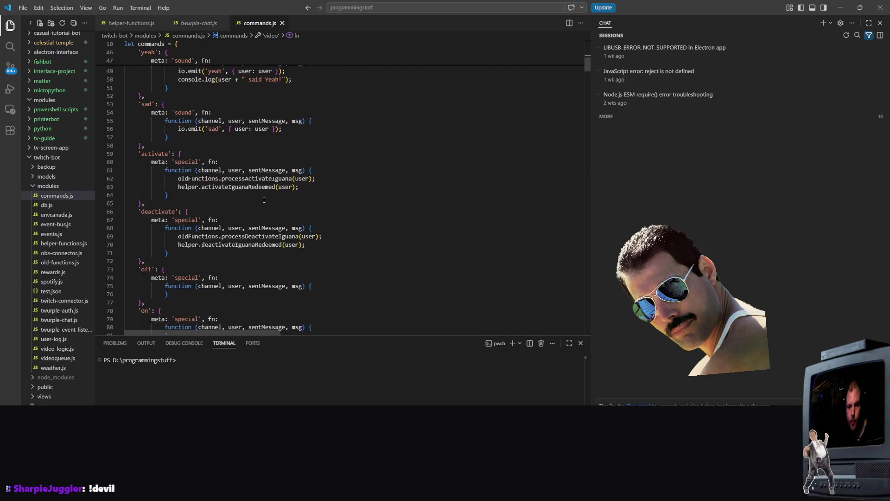
{"action": "scroll", "coordinate": [301, 188], "scroll_direction": "down", "scroll_amount": 5}
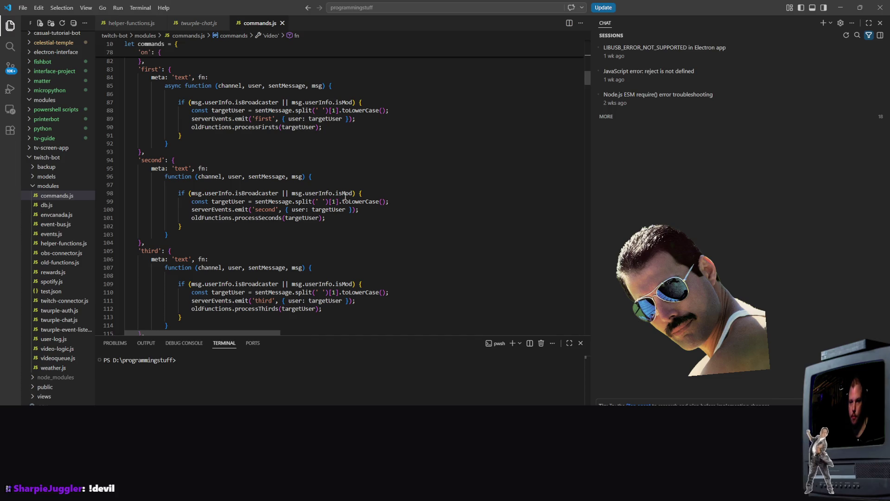
{"action": "left_click_drag", "start_coordinate": [361, 194], "coordinate": [178, 194]}
{"action": "scroll", "coordinate": [215, 274], "scroll_direction": "up", "scroll_amount": 15}
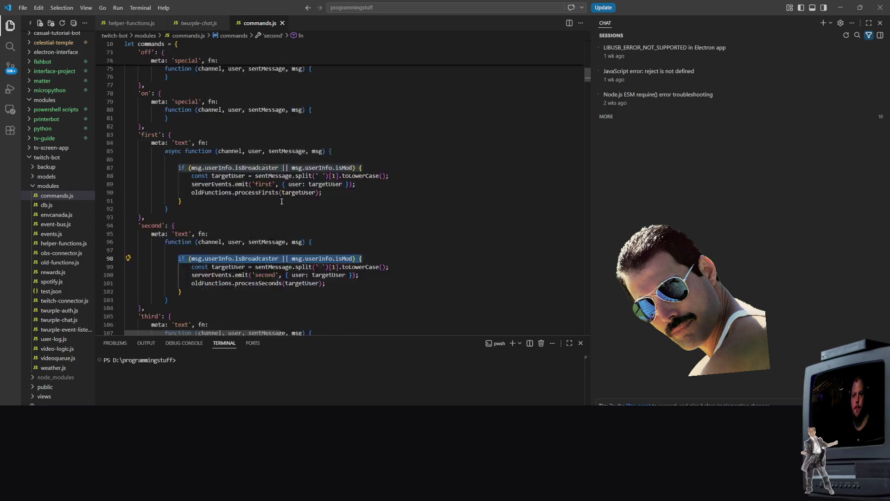
{"action": "left_click", "coordinate": [212, 148]}
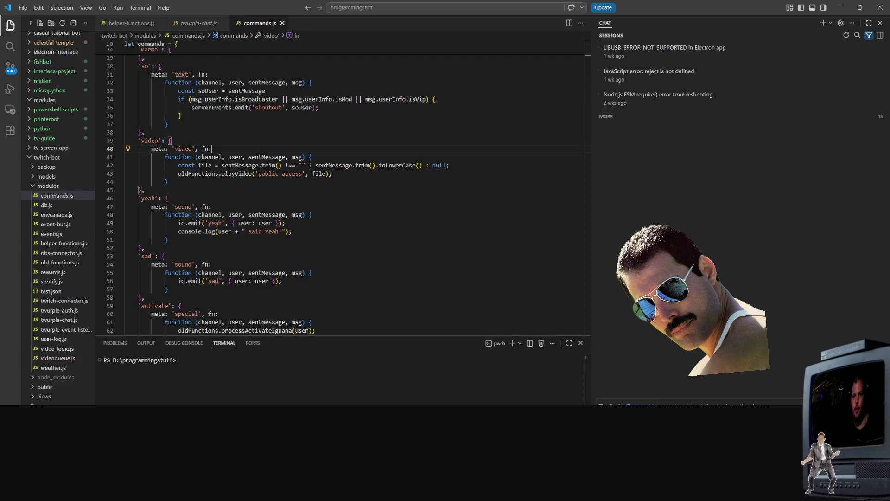
{"action": "left_click", "coordinate": [215, 156]}
- Wrap the 'video' body in an isBroadcaster || isMod check and save commands.js
{"action": "key", "text": "End"}
{"action": "key", "text": "Return"}
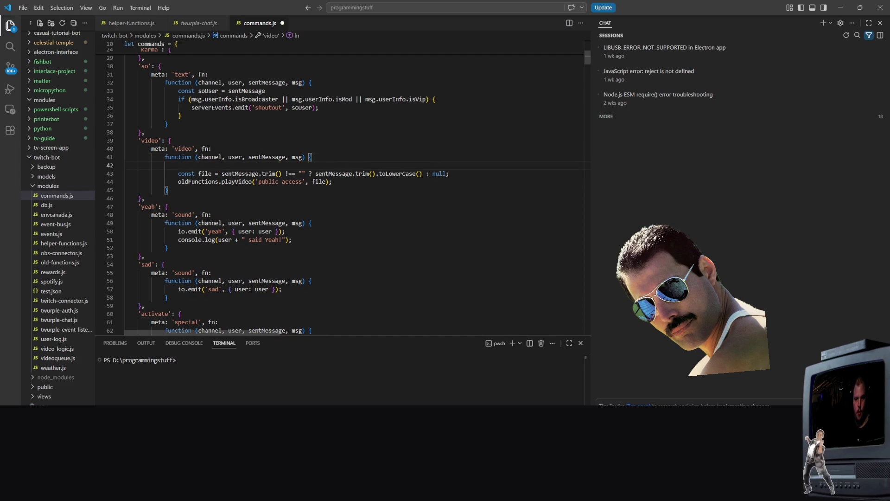
{"action": "key", "text": "Tab"}
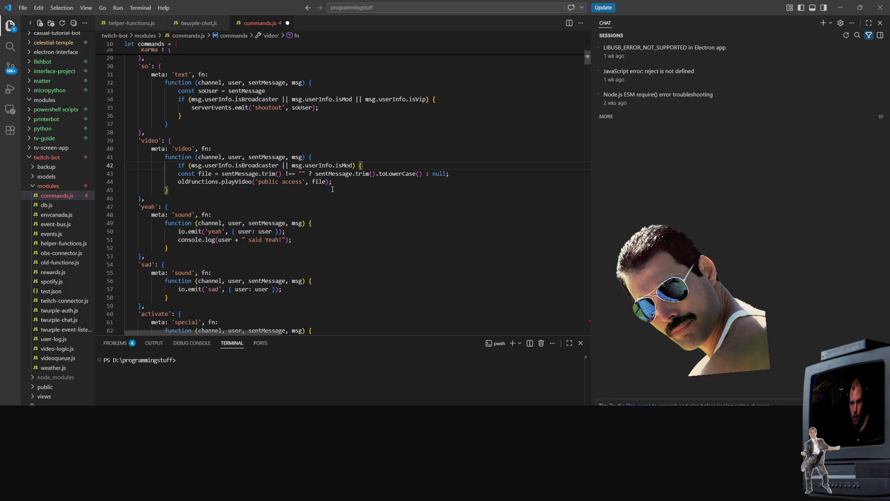
{"action": "left_click", "coordinate": [332, 181]}
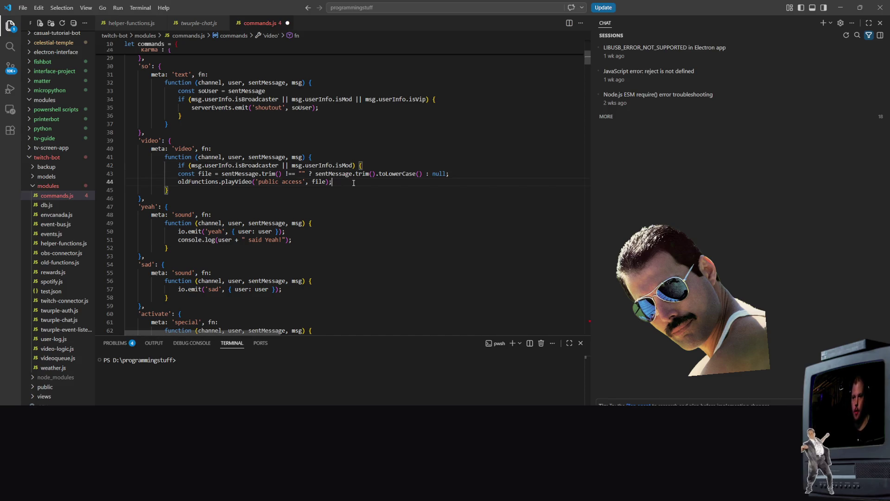
{"action": "key", "text": "Return"}
{"action": "type", "text": "}"}
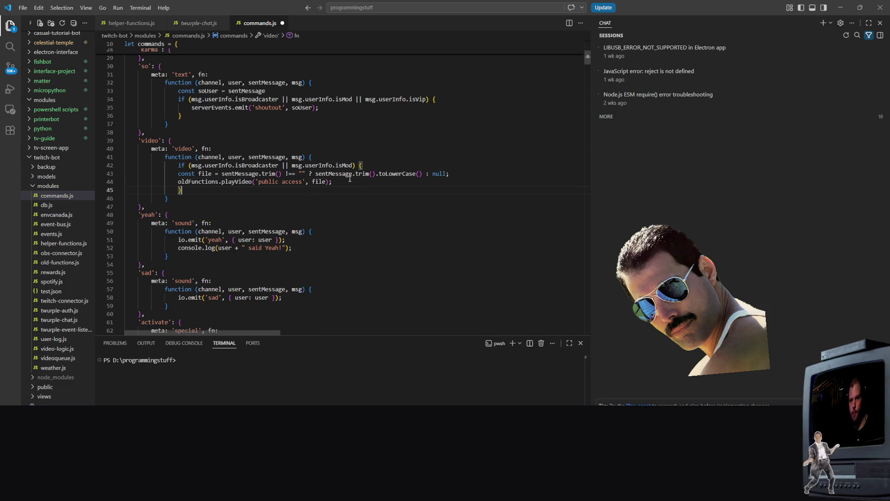
{"action": "left_click", "coordinate": [365, 197]}
{"action": "key", "text": "ctrl+s"}
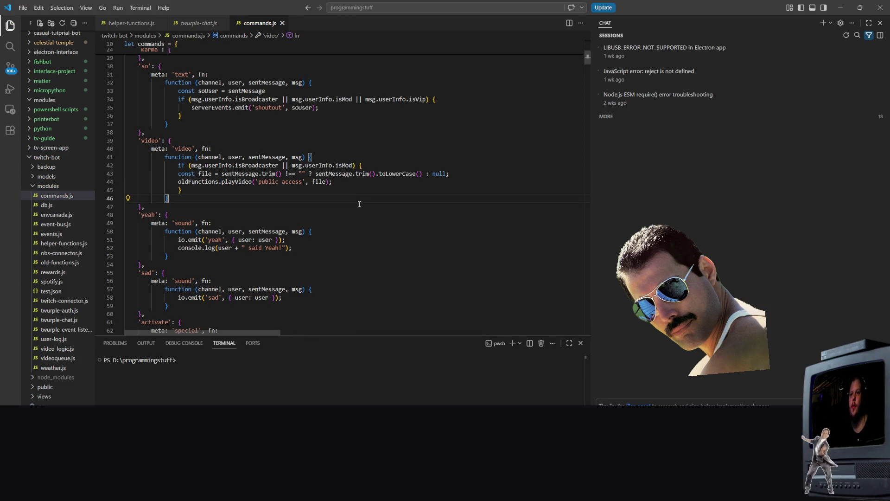
- Check the bot console restart, minimize it, and return to Godot
{"action": "key", "text": "alt+Tab"}
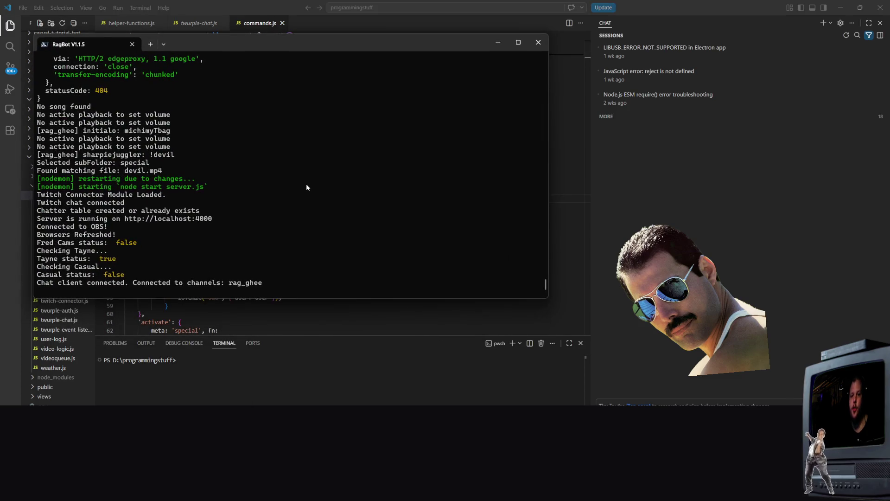
{"action": "left_click", "coordinate": [499, 43]}
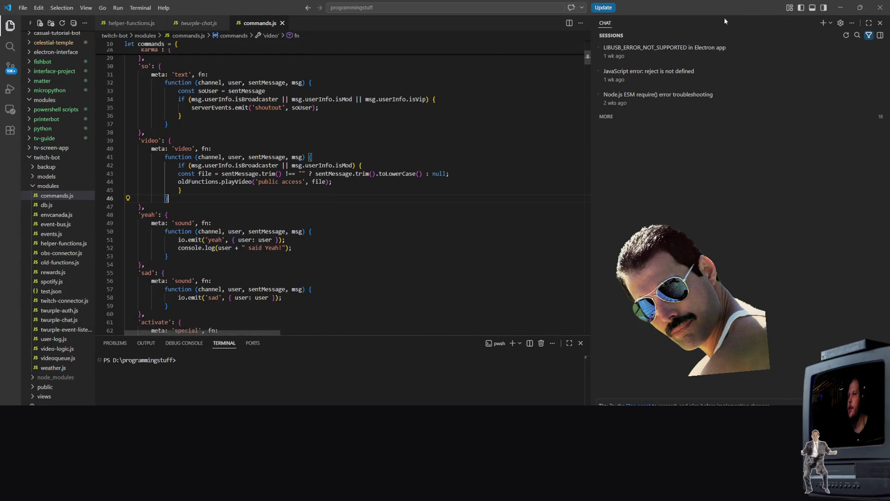
{"action": "key", "text": "alt+Tab"}
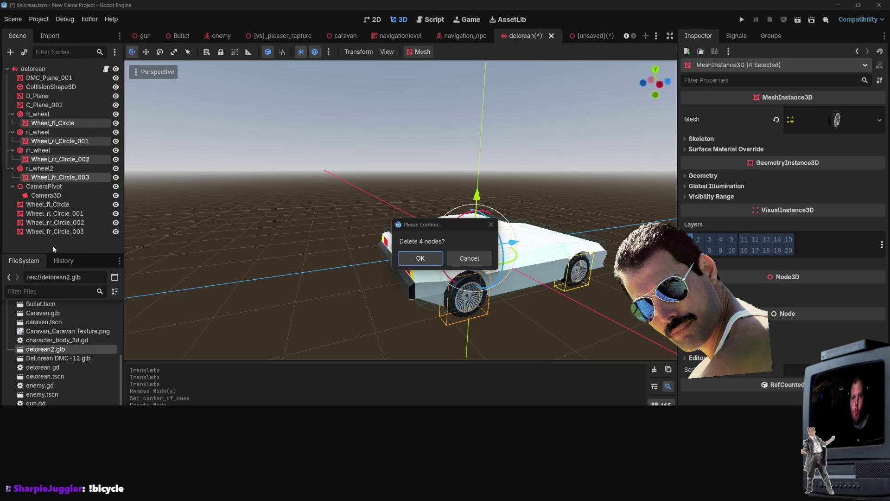
- Confirm the deletion and nest the Wheel_*_Circle meshes under fl_wheel, rl_wheel, rr_wheel, rl_wheel2, then open delorean.gd
{"action": "left_click", "coordinate": [425, 261]}
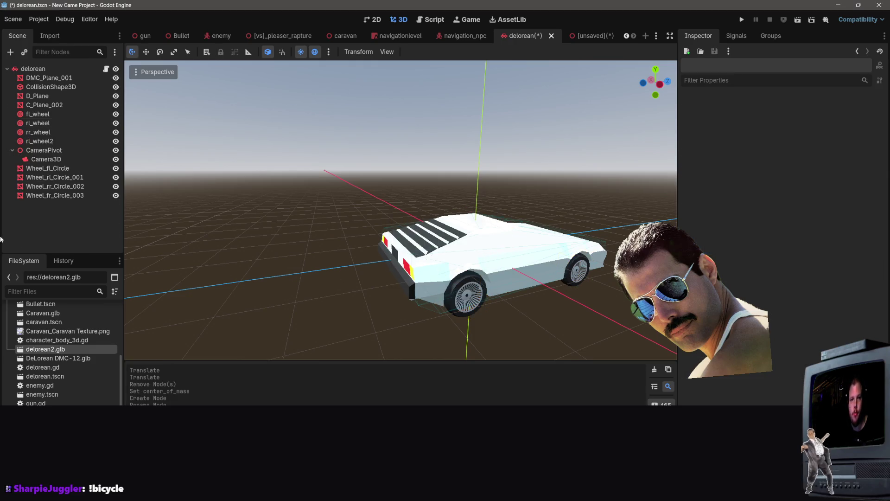
{"action": "left_click", "coordinate": [58, 170]}
{"action": "left_click_drag", "start_coordinate": [57, 171], "coordinate": [44, 115]}
{"action": "mouse_move", "coordinate": [56, 177]}
{"action": "left_mouse_down"}
{"action": "mouse_move", "coordinate": [49, 135]}
{"action": "mouse_move", "coordinate": [61, 135]}
{"action": "left_mouse_up"}
{"action": "left_click_drag", "start_coordinate": [55, 186], "coordinate": [57, 155]}
{"action": "left_click_drag", "start_coordinate": [54, 195], "coordinate": [60, 168]}
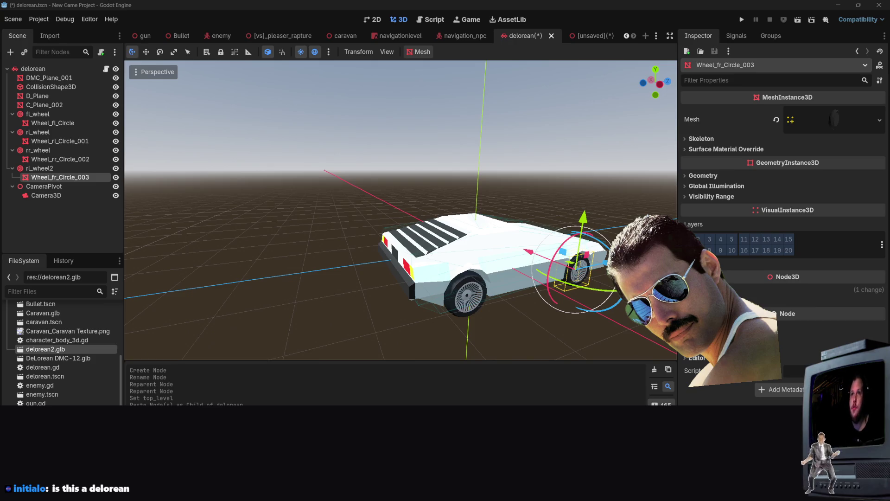
{"action": "key", "text": "ctrl+F3"}
- Write camera_3d.look_at(global_position + linear_velocity) in _physics_process
{"action": "type", "text": "ca"}
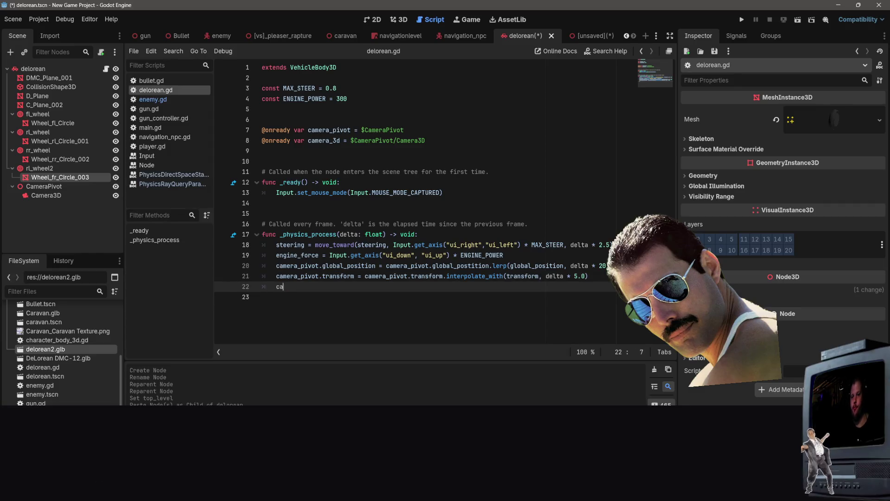
{"action": "type", "text": "mera."}
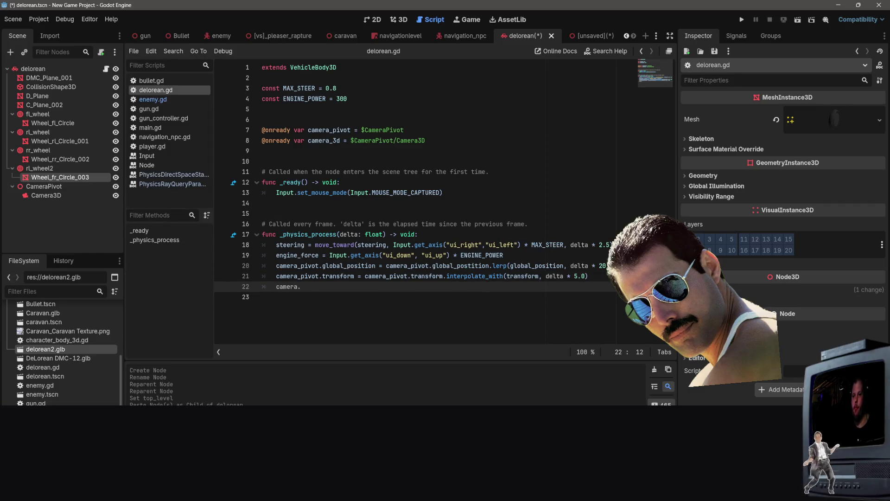
{"action": "key", "text": "BackSpace"}
{"action": "type", "text": "_3d"}
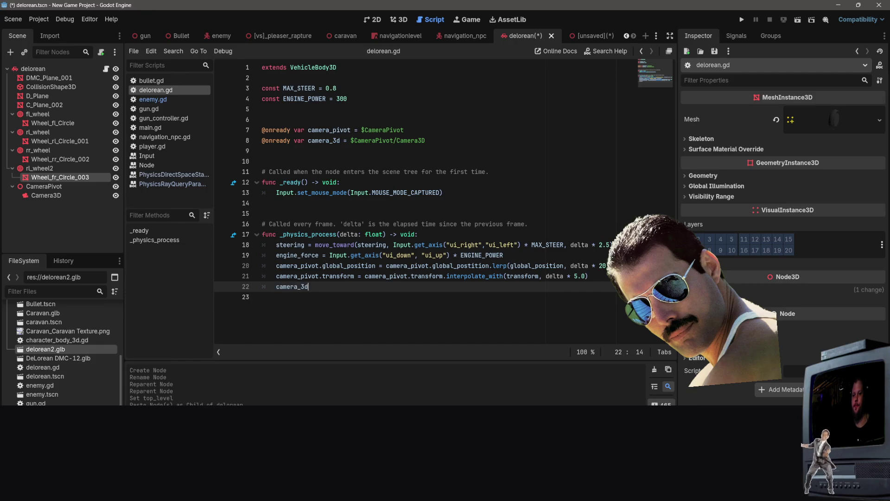
{"action": "key", "text": "Escape"}
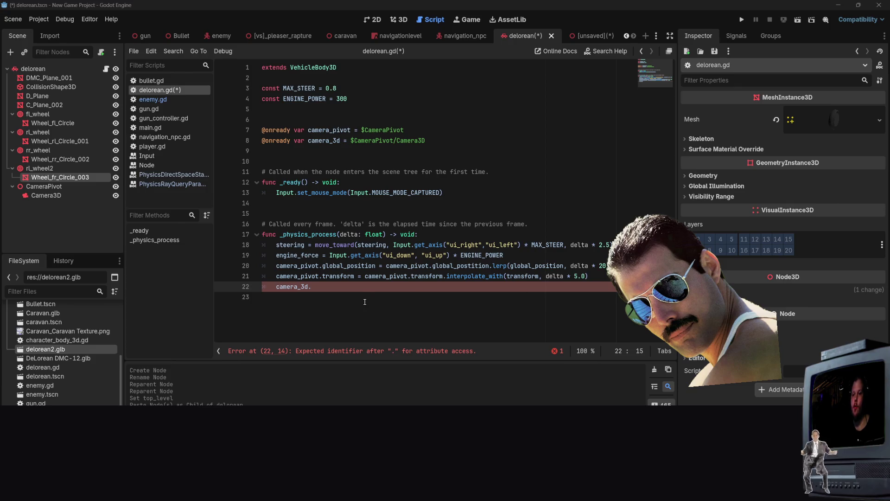
{"action": "key", "text": "BackSpace"}
{"action": "type", "text": "ook"}
{"action": "key", "text": "Return"}
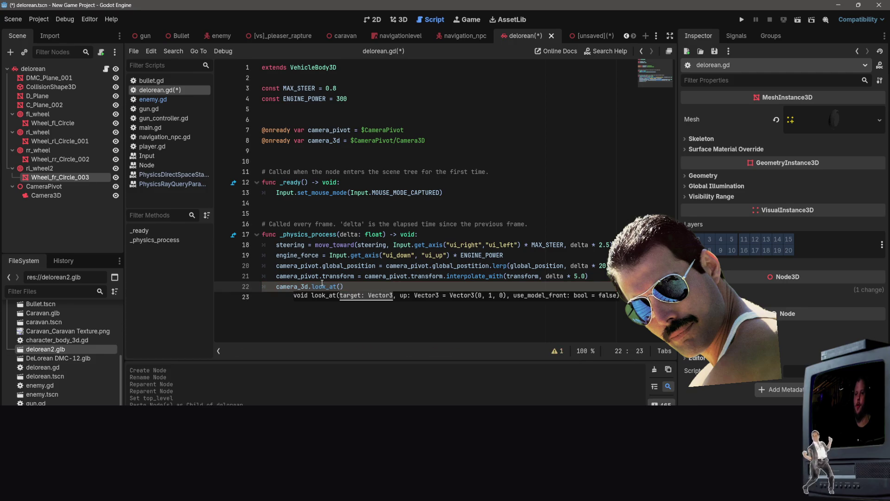
{"action": "type", "text": "global"}
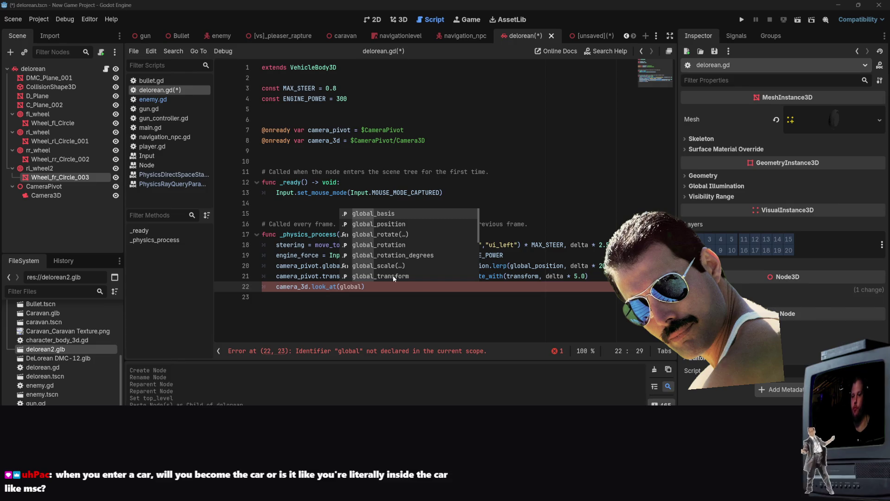
{"action": "left_click", "coordinate": [393, 225]}
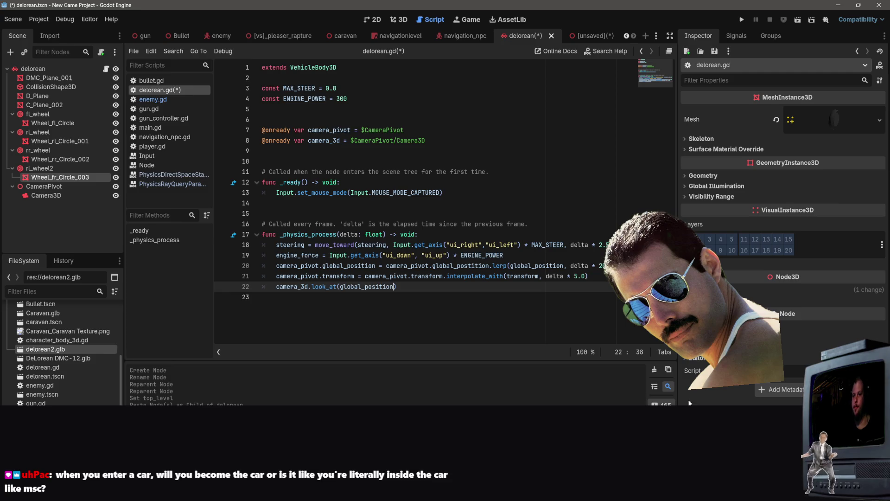
{"action": "type", "text": ", "}
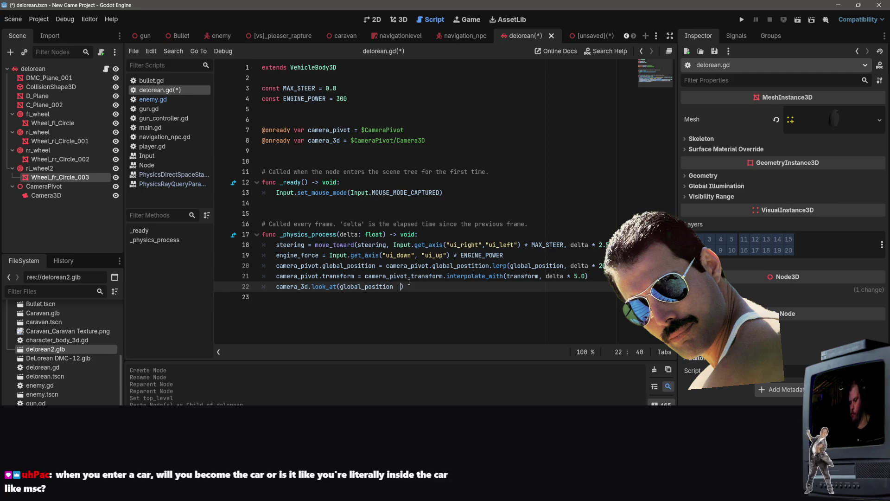
{"action": "type", "text": "+ line"}
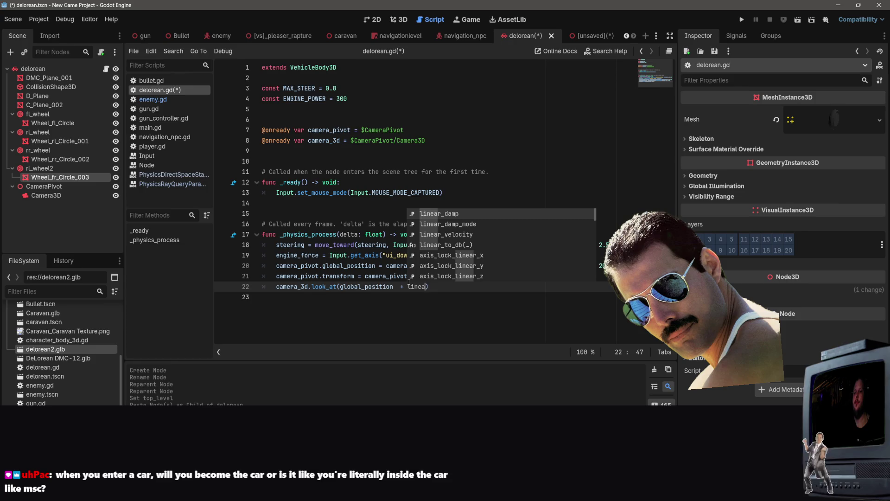
{"action": "type", "text": "ar"}
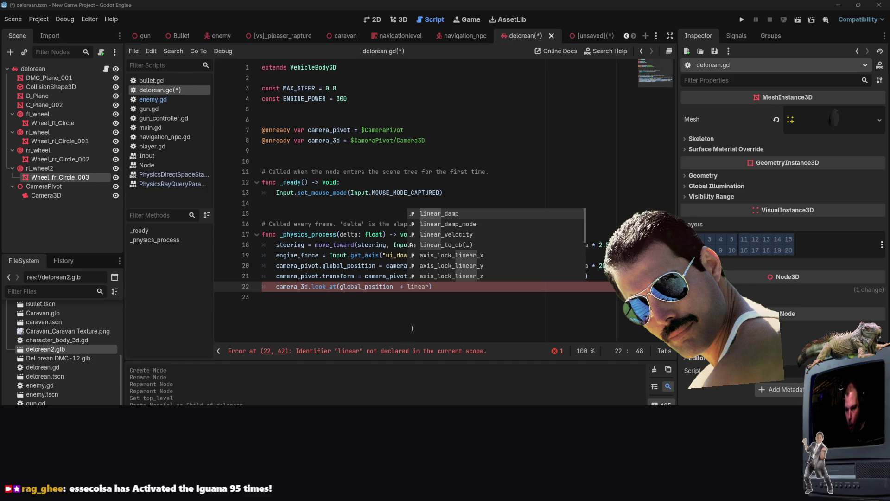
{"action": "key", "text": "Escape"}
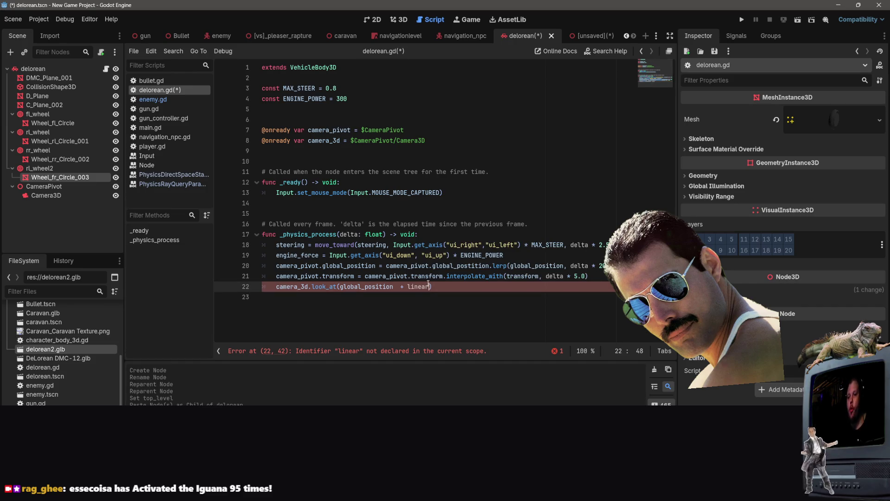
{"action": "type", "text": "_velocit"}
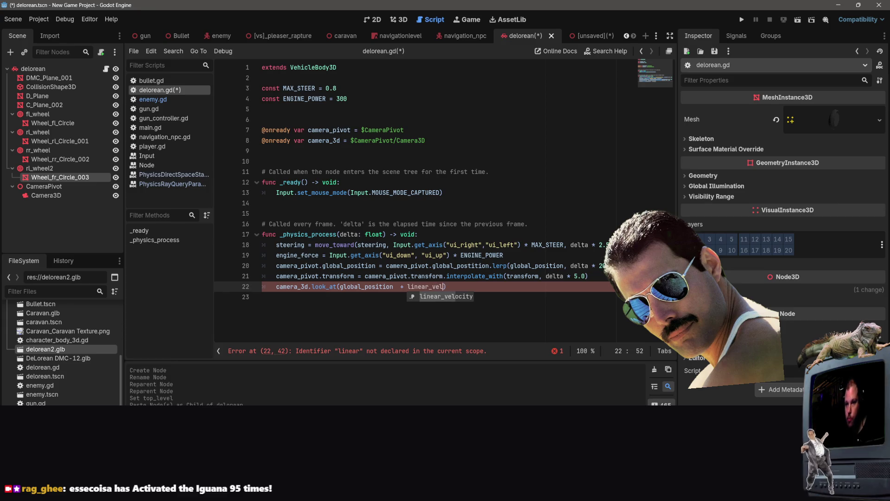
{"action": "type", "text": "y"}
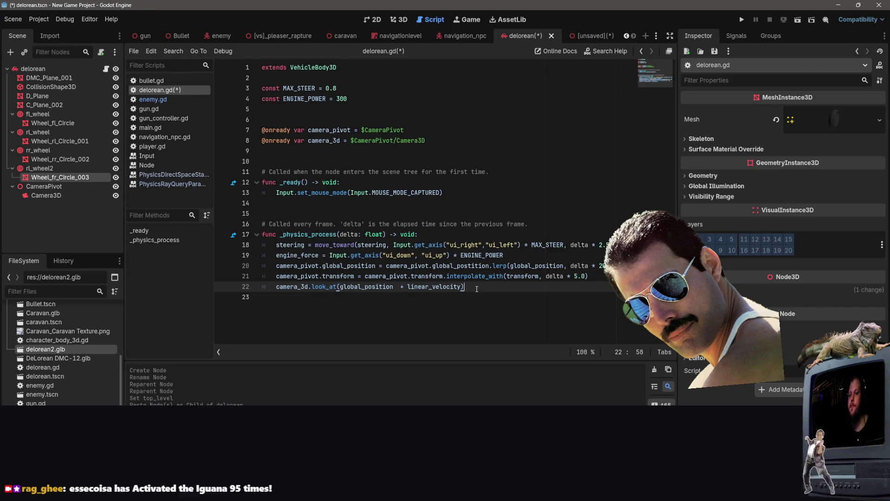
- Remove stray input and leave a blank line above the look_at call
{"action": "key", "text": "Return"}
{"action": "type", "text": "c"}
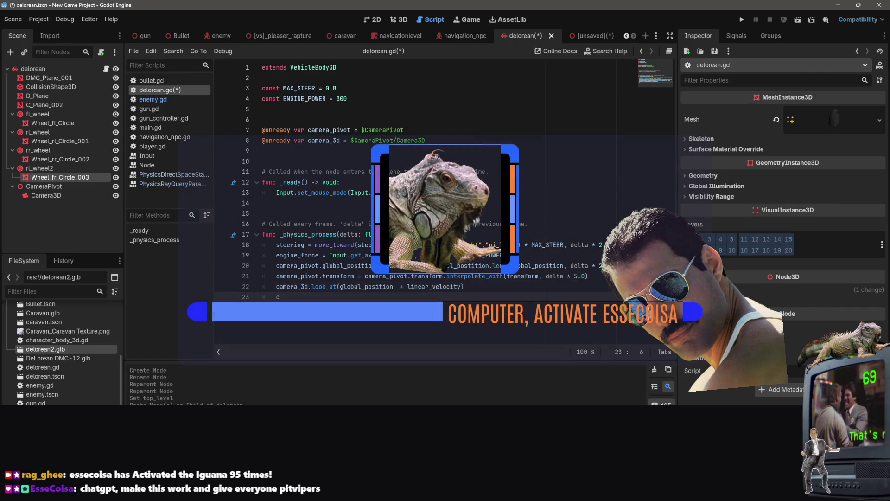
{"action": "key", "text": "BackSpace"}
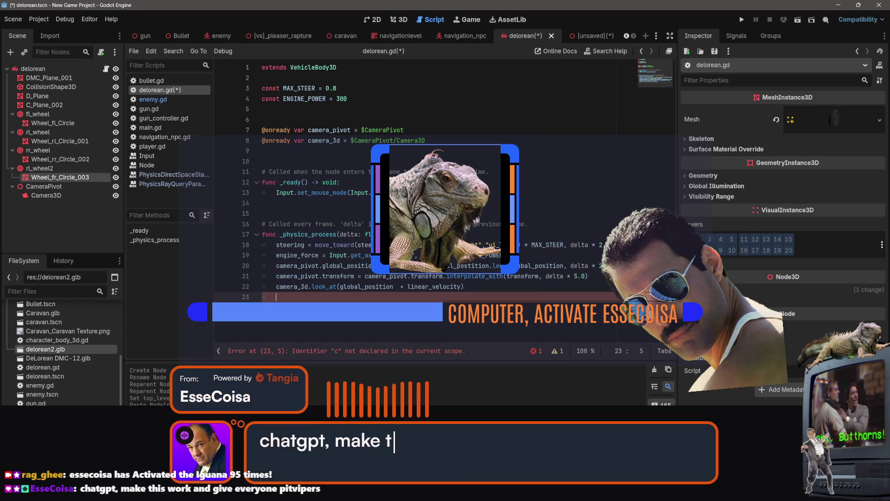
{"action": "key", "text": "Return"}
{"action": "key", "text": "Up"}
{"action": "key", "text": "Up"}
{"action": "key", "text": "Return"}
{"action": "key", "text": "Up"}
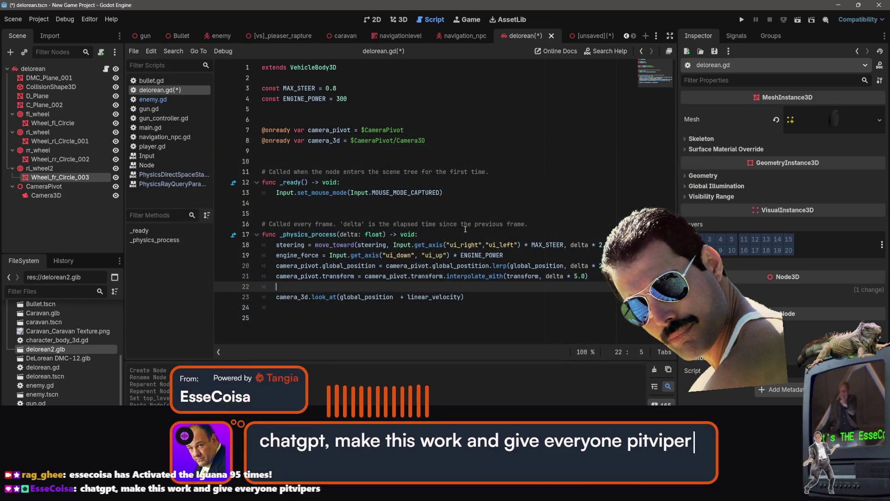
- Type look_at = look_at.lerp() on blank line 22
{"action": "type", "text": "look"}
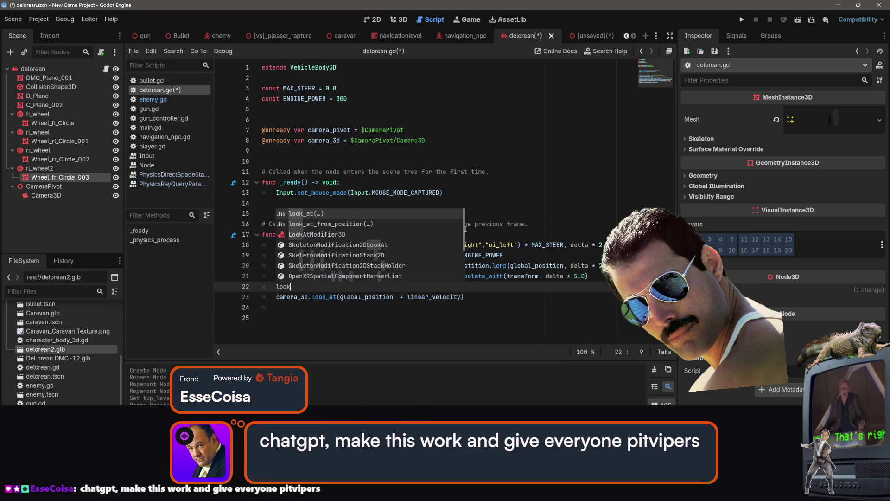
{"action": "type", "text": "+at="}
{"action": "key", "text": "BackSpace"}
{"action": "key", "text": "BackSpace"}
{"action": "key", "text": "BackSpace"}
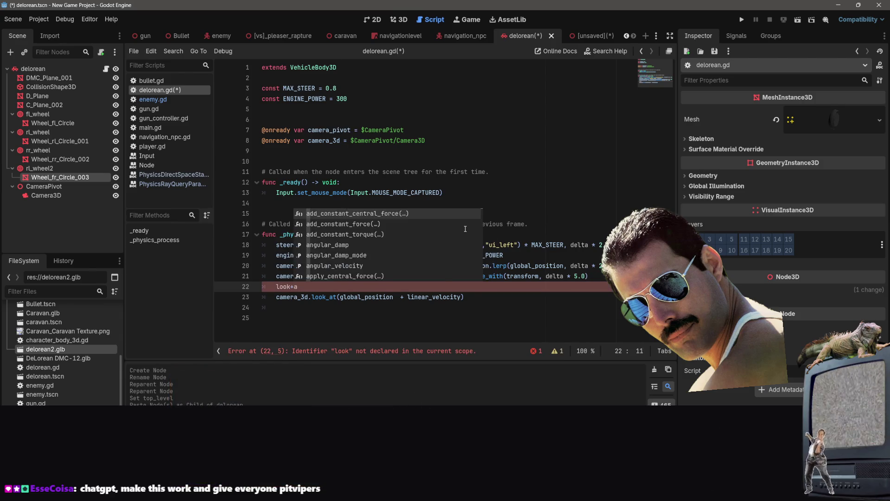
{"action": "type", "text": "_at"}
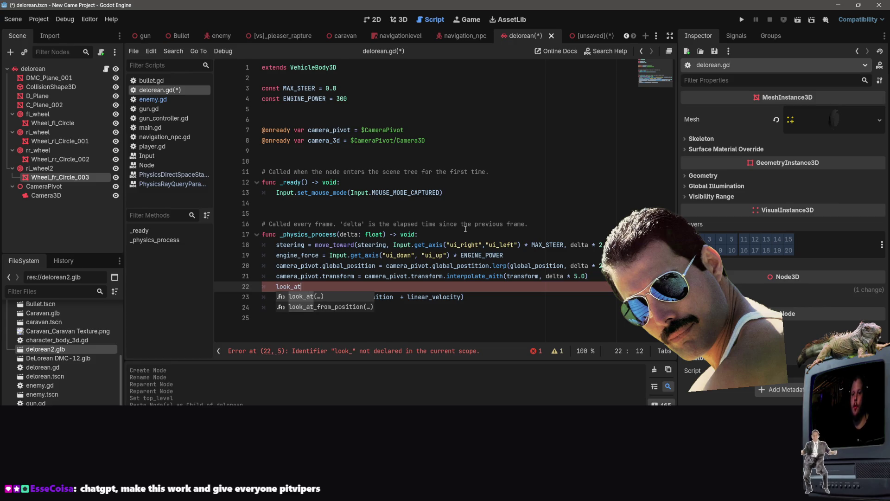
{"action": "type", "text": " = loo"}
{"action": "key", "text": "BackSpace"}
{"action": "key", "text": "BackSpace"}
{"action": "key", "text": "BackSpace"}
{"action": "type", "text": "looj"}
{"action": "key", "text": "BackSpace"}
{"action": "type", "text": "k._at.l;"}
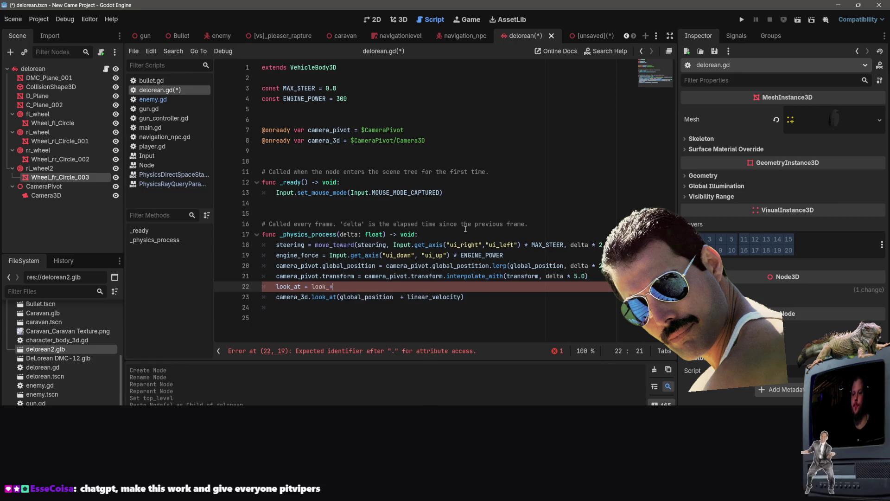
{"action": "type", "text": "rp"}
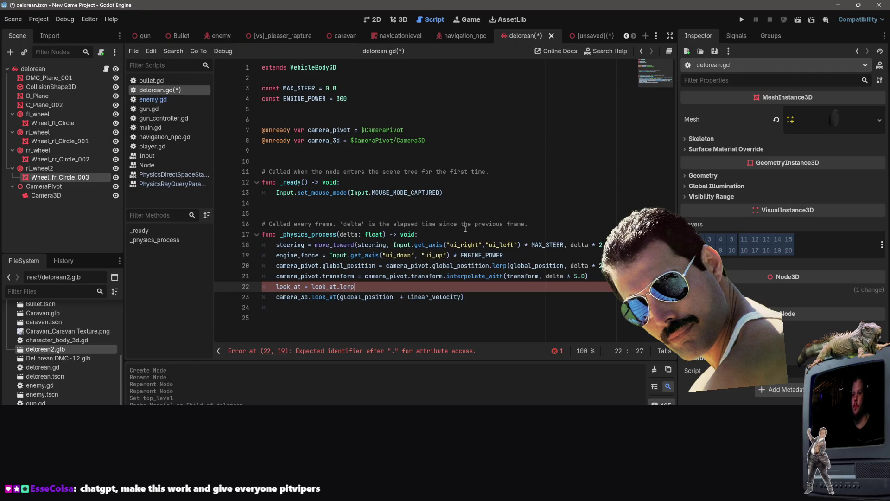
{"action": "type", "text": "("}
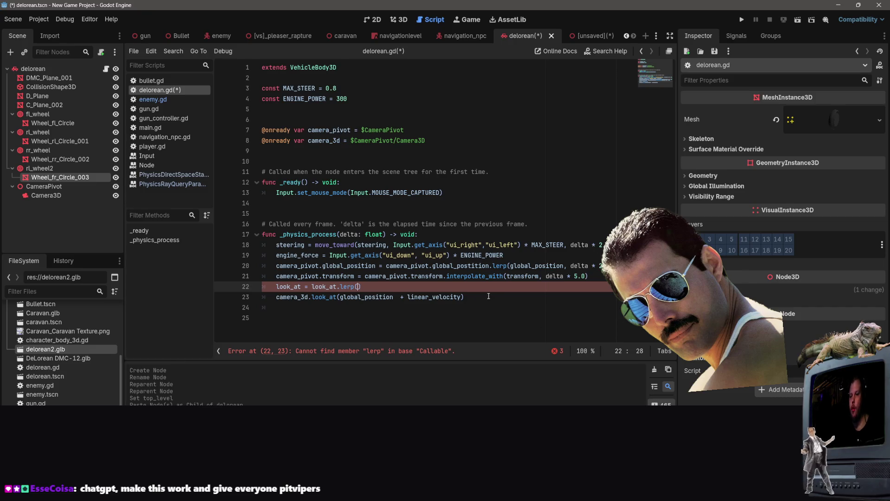
- Copy global_position + linear_velocity from line 23 into the lerp() parentheses
{"action": "left_click_drag", "start_coordinate": [461, 297], "coordinate": [340, 298]}
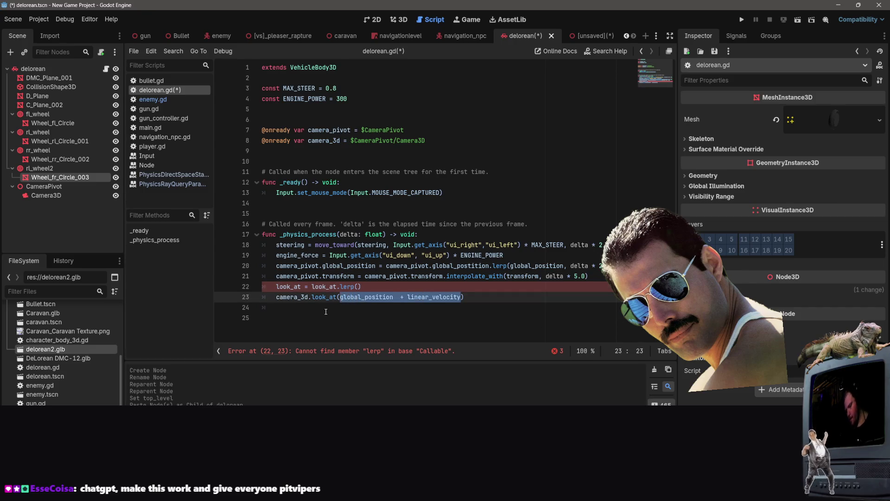
{"action": "key", "text": "ctrl+c"}
{"action": "left_click", "coordinate": [356, 286]}
{"action": "key", "text": "ctrl+v"}
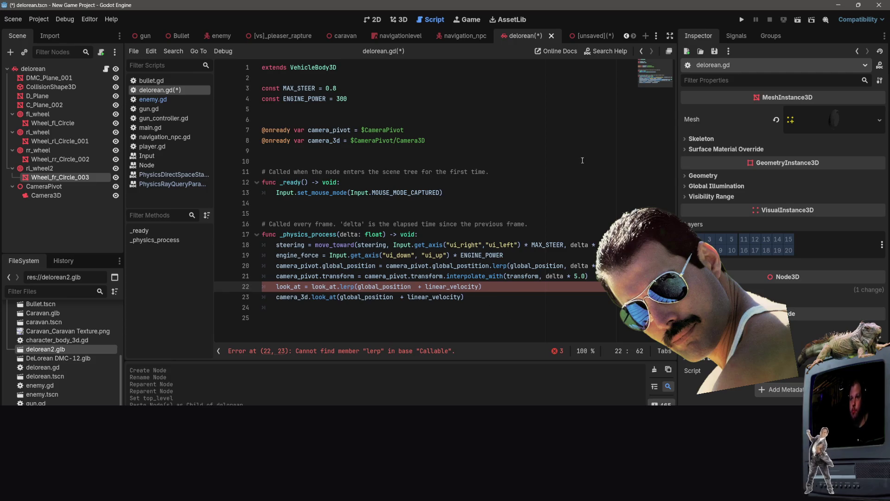
- Add delta * 5.0 as the lerp weight on line 22
{"action": "left_click", "coordinate": [528, 172]}
{"action": "left_click", "coordinate": [474, 287]}
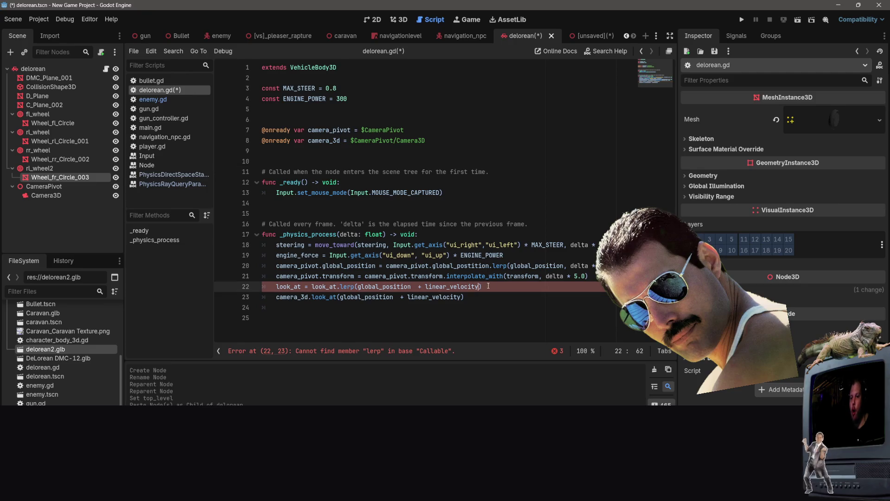
{"action": "type", "text": ", delta"}
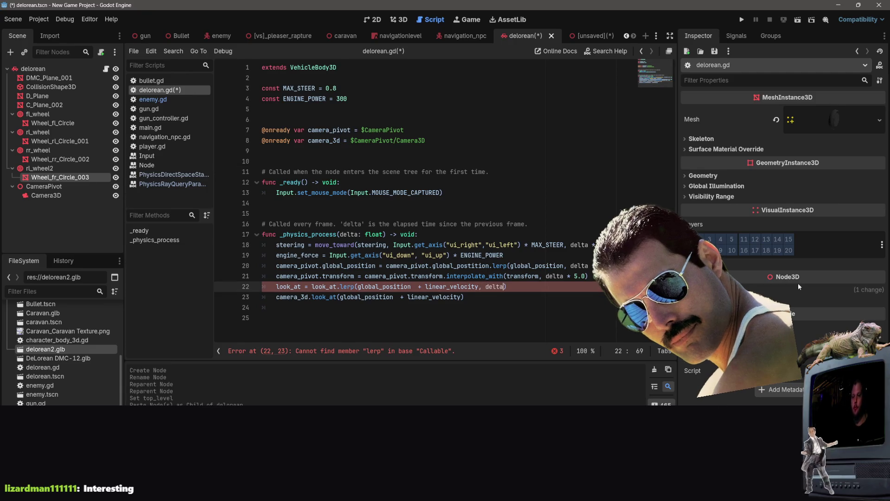
{"action": "type", "text": " * 5."}
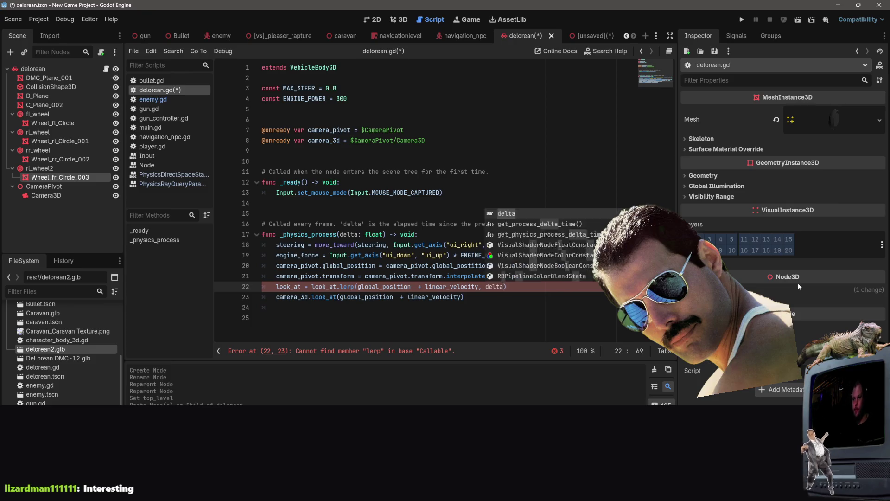
{"action": "type", "text": "0"}
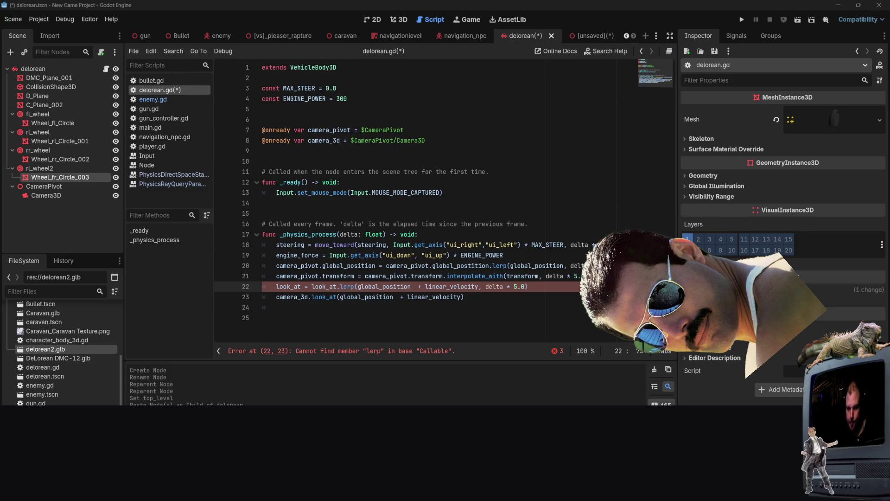
- Inspect the 'lerp' member error on line 22, then place the caret below the constants
{"action": "left_click", "coordinate": [458, 307]}
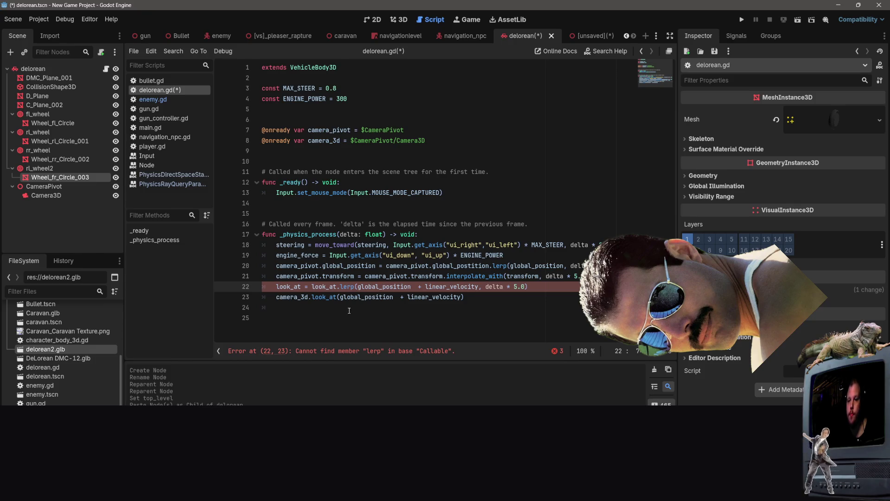
{"action": "mouse_move", "coordinate": [313, 287]}
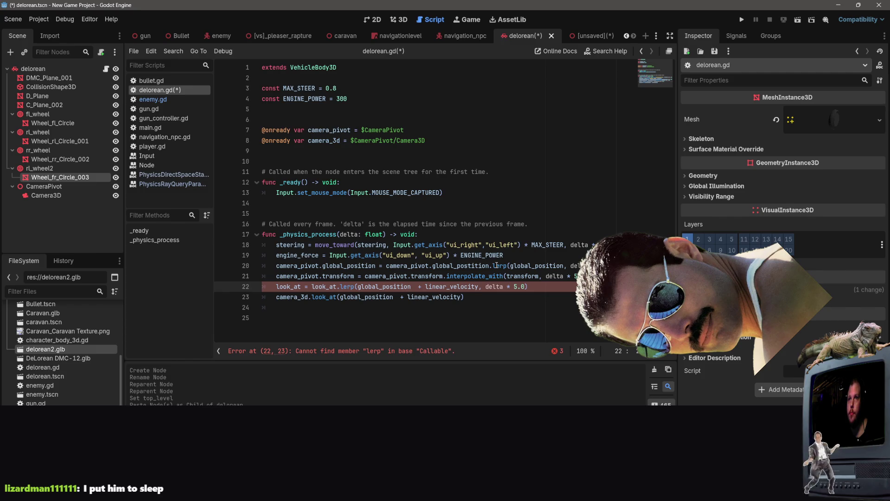
{"action": "left_click", "coordinate": [462, 302]}
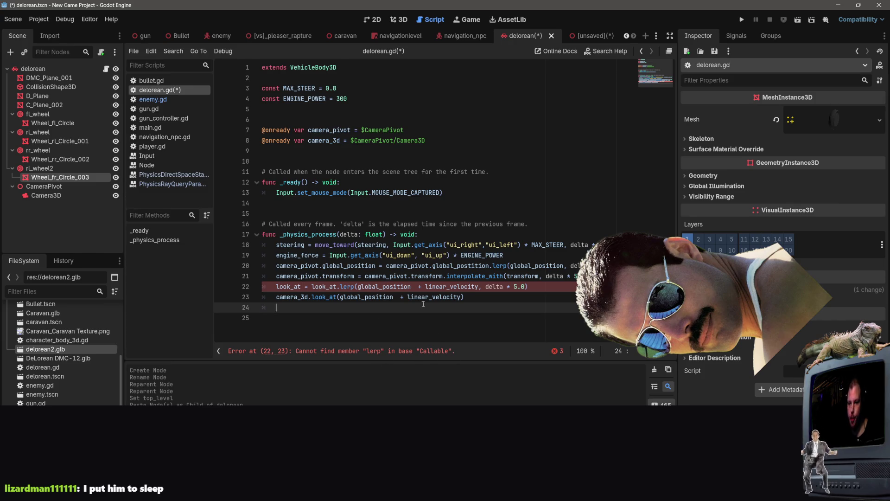
{"action": "left_click", "coordinate": [342, 286]}
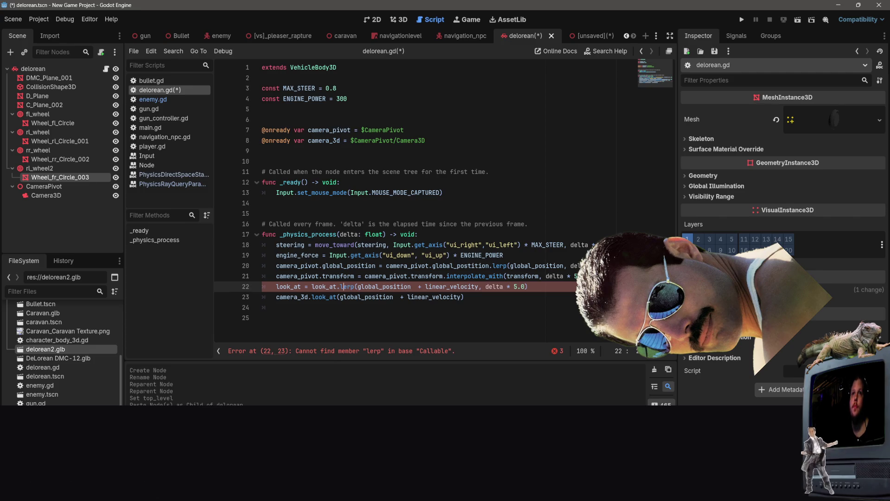
{"action": "left_click", "coordinate": [430, 109]}
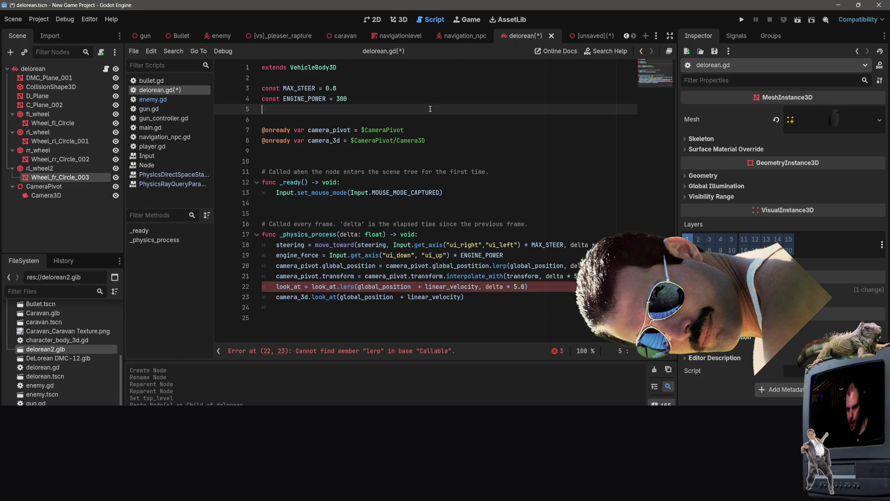
- Declare var look_at on line 6 of delorean.gd
{"action": "key", "text": "Return"}
{"action": "type", "text": "var l"}
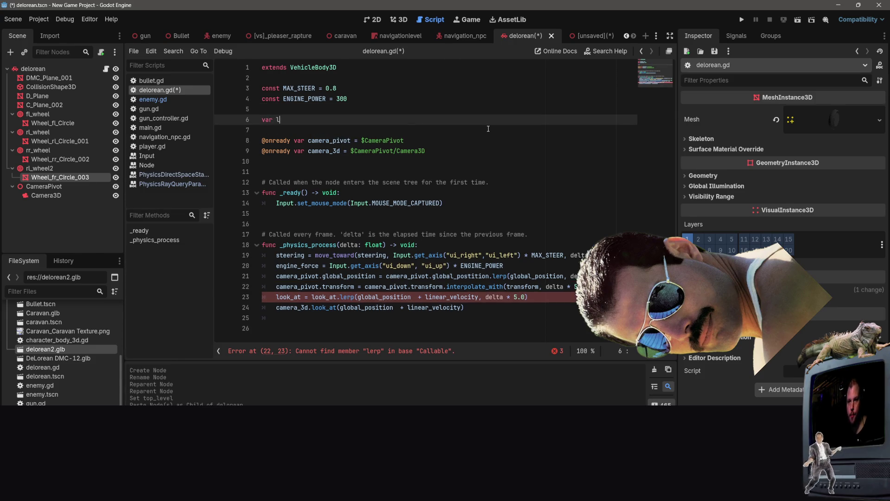
{"action": "type", "text": "ook_at"}
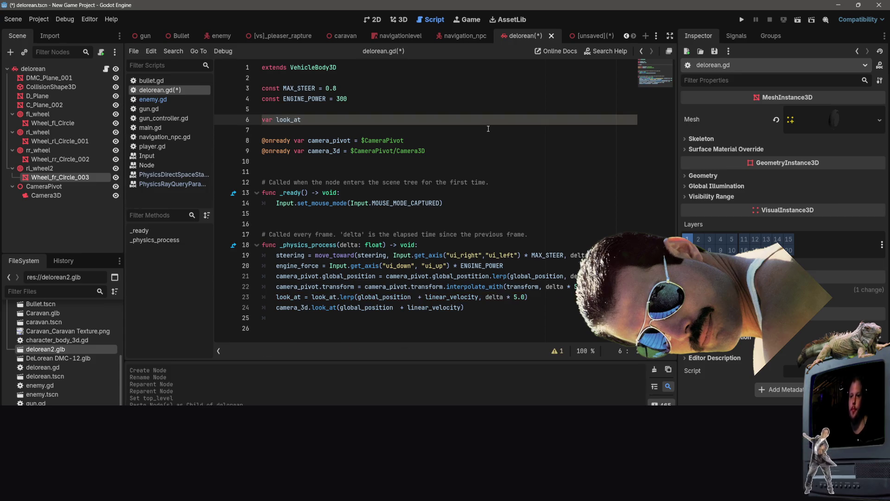
{"action": "key", "text": "Down"}
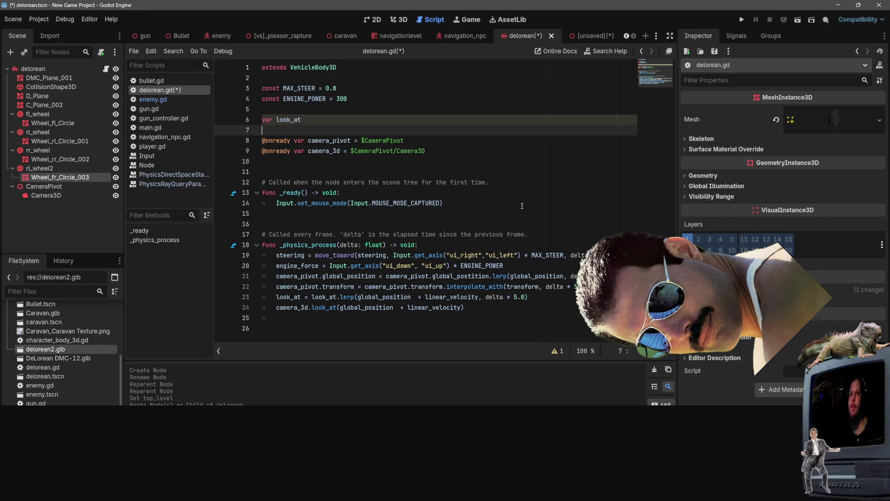
- Make camera_3d.look_at aim at look_at instead of the velocity expression, then run with F5
{"action": "left_click", "coordinate": [473, 307]}
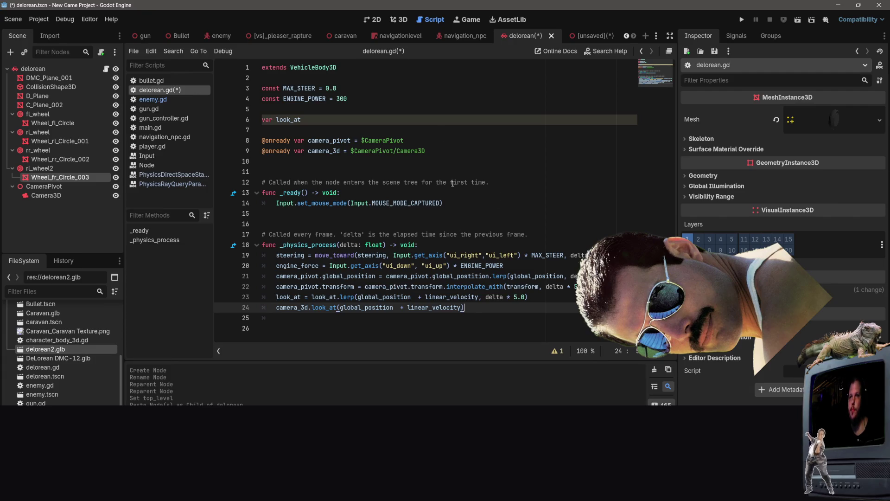
{"action": "left_click_drag", "start_coordinate": [494, 307], "coordinate": [339, 307]}
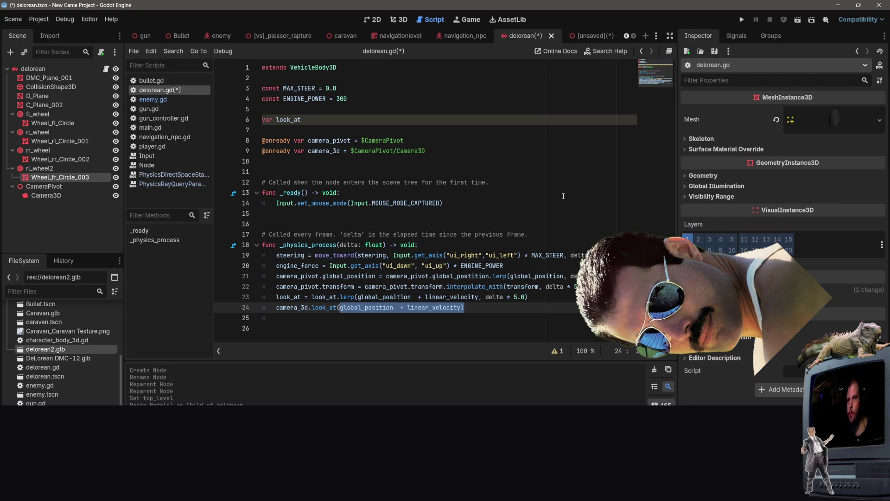
{"action": "type", "text": "look_at(loo"}
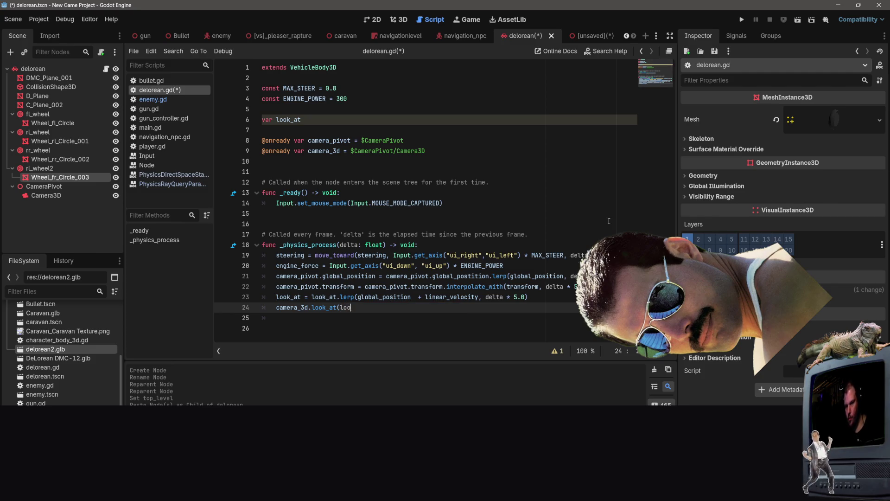
{"action": "type", "text": ")"}
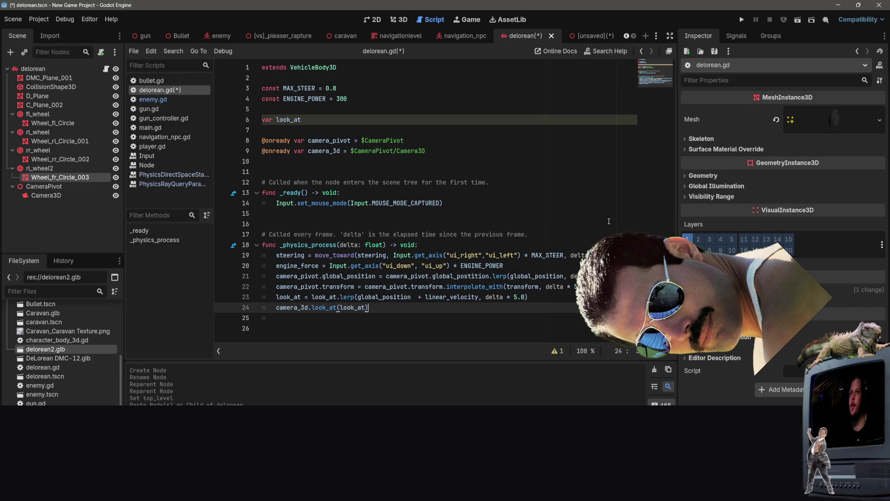
{"action": "key", "text": "F5"}
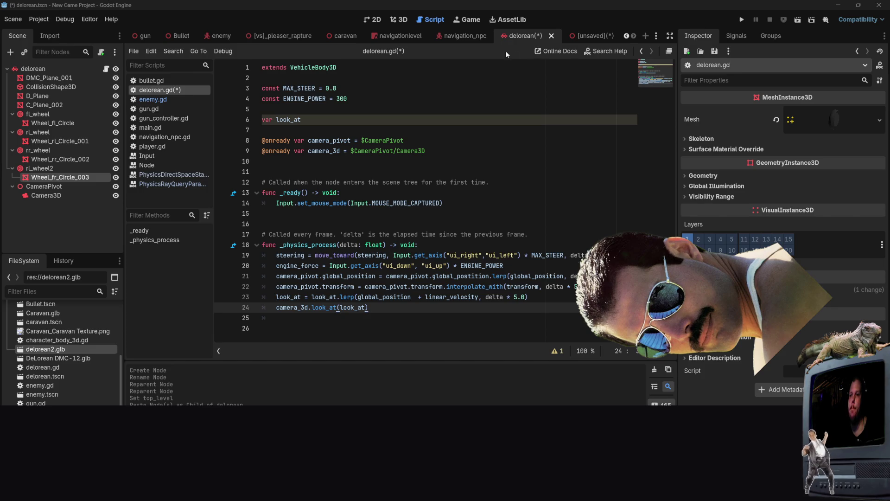
{"action": "left_click", "coordinate": [496, 228]}
- Save delorean.gd and select the delorean's Camera3D node for the Inspector
{"action": "key", "text": "ctrl+s"}
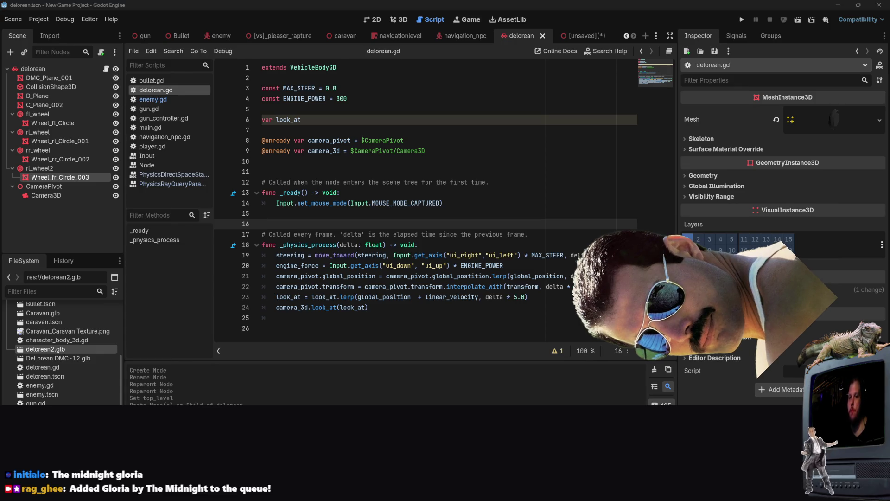
{"action": "left_click", "coordinate": [59, 195]}
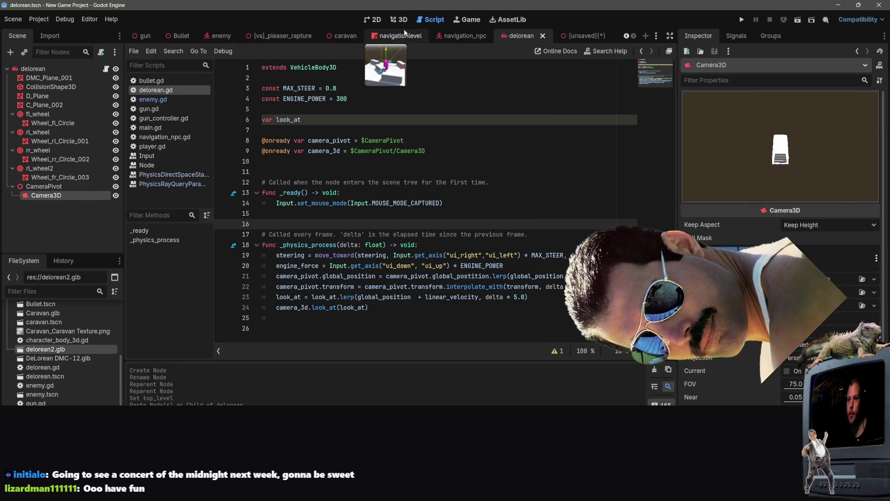
- Close the pleaser_rapture, gun and Bullet scene tabs
{"action": "left_click", "coordinate": [299, 35]}
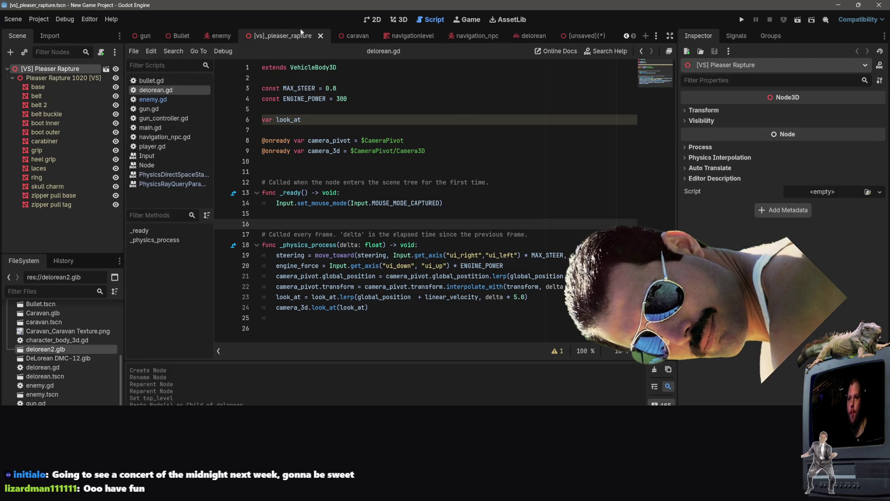
{"action": "left_click", "coordinate": [320, 36]}
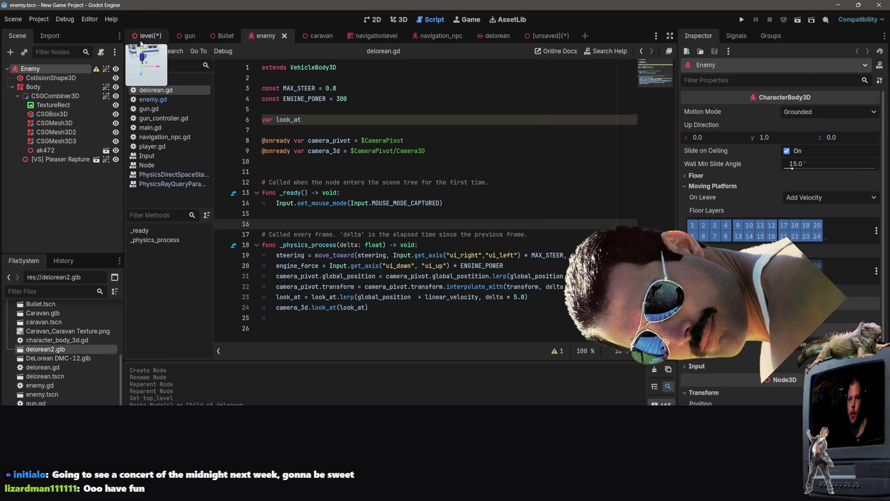
{"action": "left_click", "coordinate": [147, 36]}
{"action": "left_click", "coordinate": [197, 38]}
{"action": "left_click", "coordinate": [204, 37]}
{"action": "left_click", "coordinate": [203, 38]}
{"action": "left_click", "coordinate": [208, 37]}
- Close the enemy, caravan, navigationlevel and navigation_npc tabs, then run the project
{"action": "left_click", "coordinate": [199, 35]}
{"action": "left_click", "coordinate": [218, 36]}
{"action": "left_click", "coordinate": [214, 37]}
{"action": "left_click", "coordinate": [215, 37]}
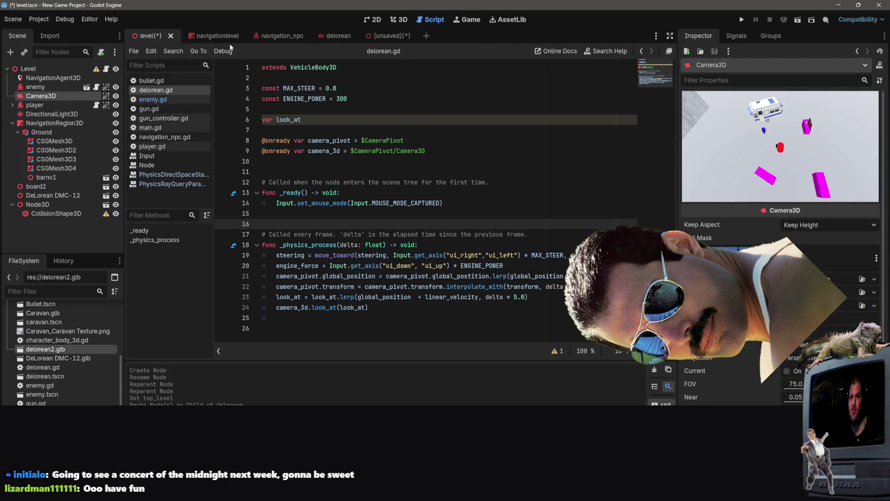
{"action": "left_click", "coordinate": [217, 38]}
{"action": "left_click", "coordinate": [235, 37]}
{"action": "left_click", "coordinate": [234, 38]}
{"action": "left_click", "coordinate": [235, 37]}
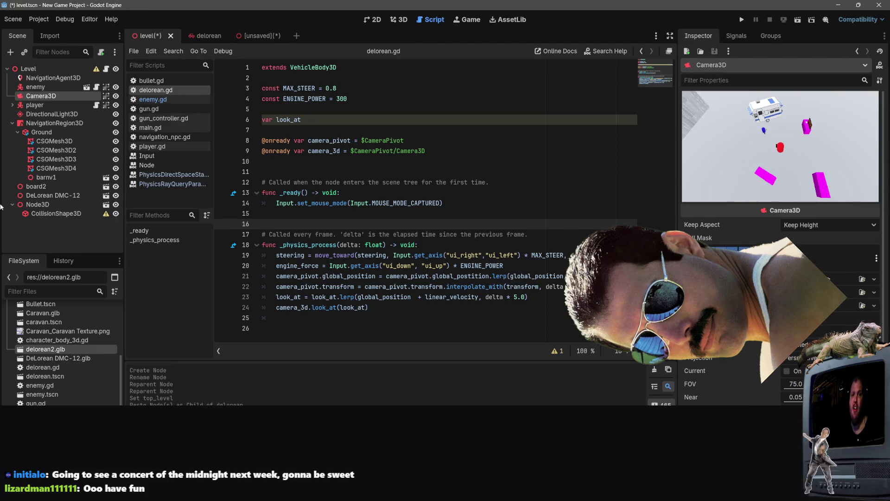
{"action": "left_click", "coordinate": [380, 132]}
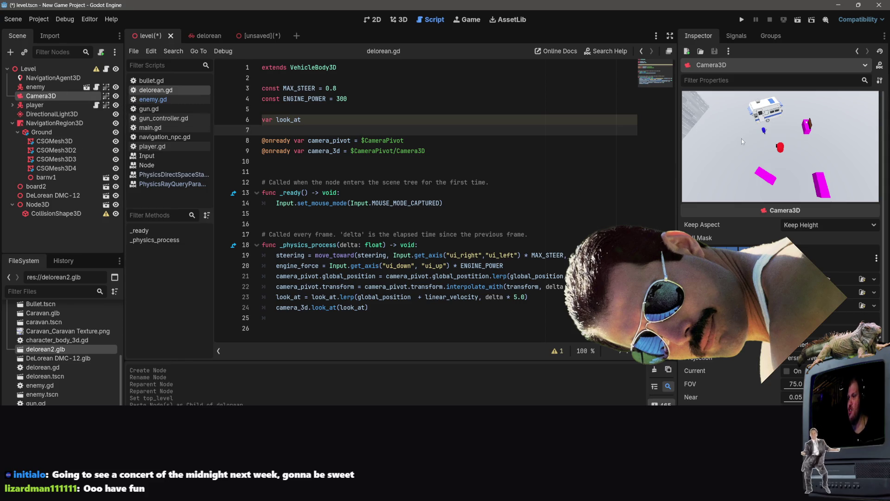
{"action": "left_click", "coordinate": [741, 21]}
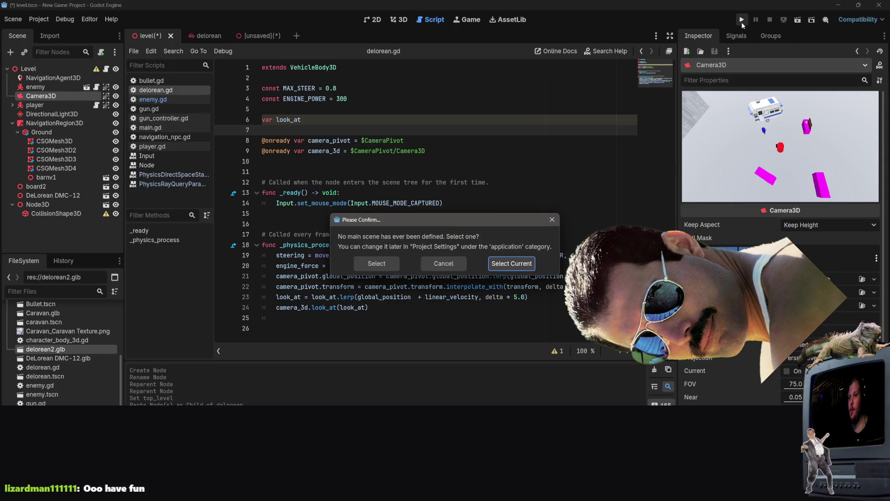
- Use the current scene as main scene and skip saving the unsaved scene
{"action": "left_click", "coordinate": [444, 263]}
{"action": "left_click", "coordinate": [795, 24]}
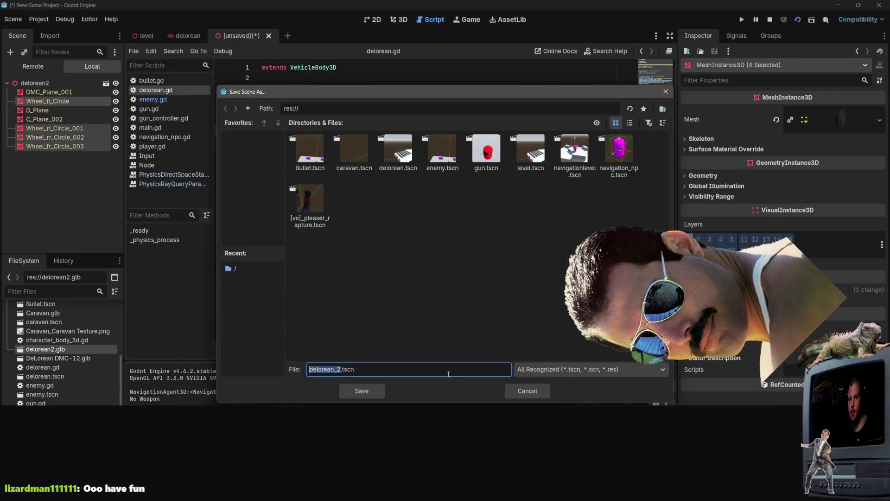
{"action": "left_click", "coordinate": [526, 390]}
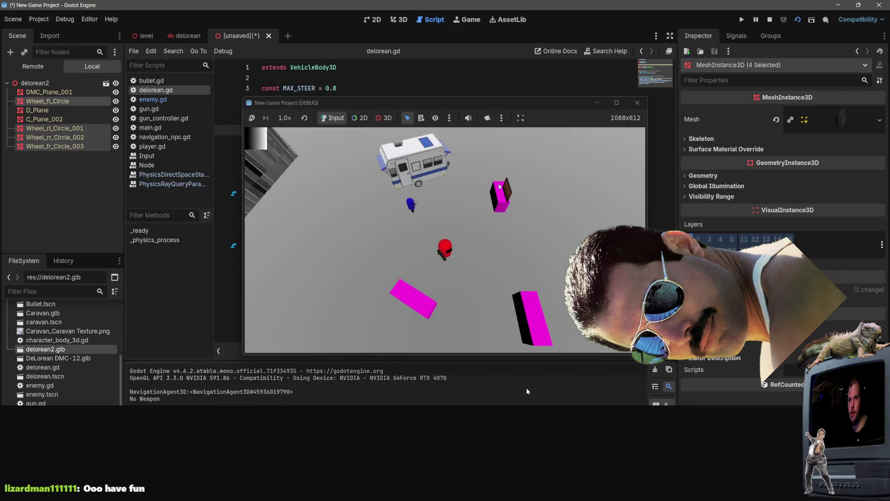
- Shoot an enemy and drive the player through the level along the building
{"action": "left_click", "coordinate": [392, 205]}
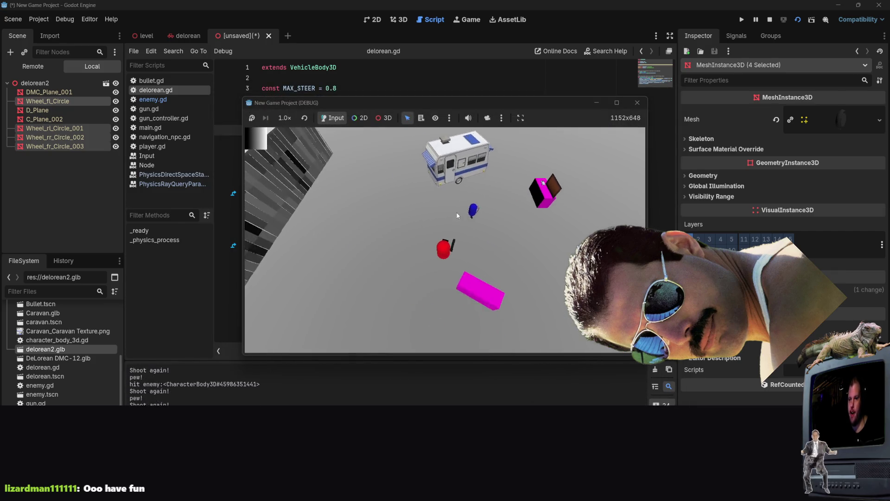
{"action": "key", "text": "w"}
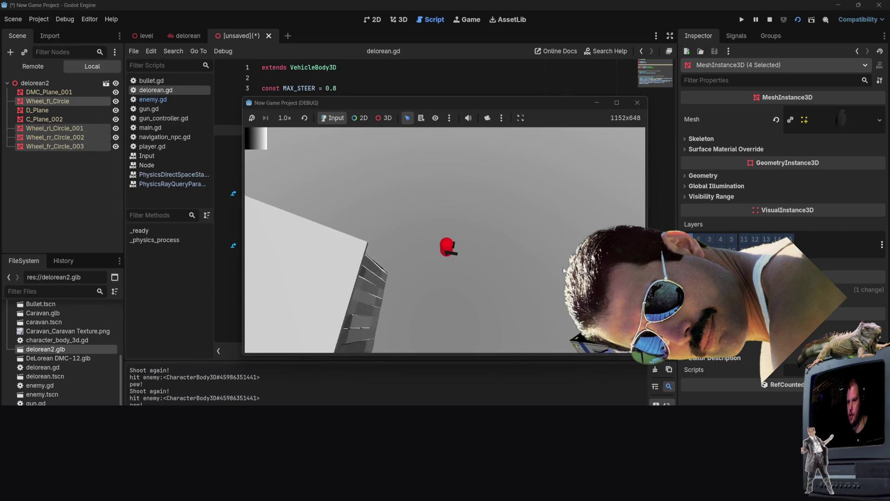
{"action": "key", "text": "w"}
{"action": "key", "text": "s"}
{"action": "key", "text": "w"}
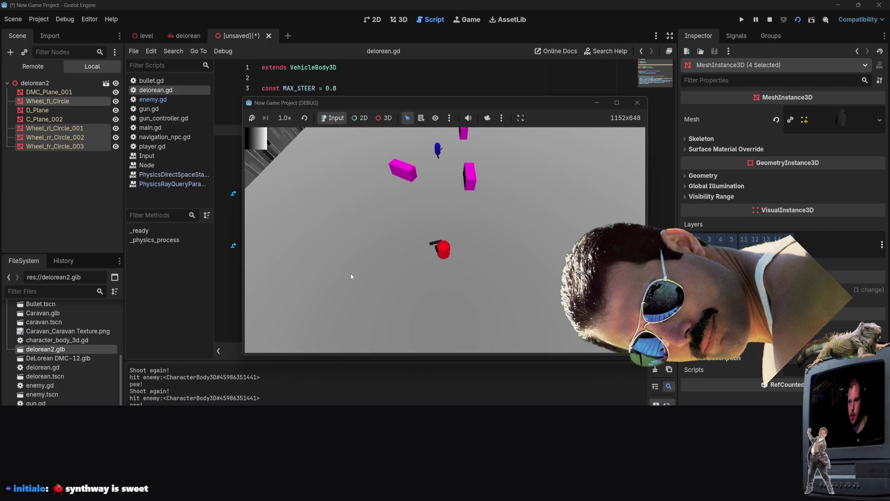
{"action": "key", "text": "w"}
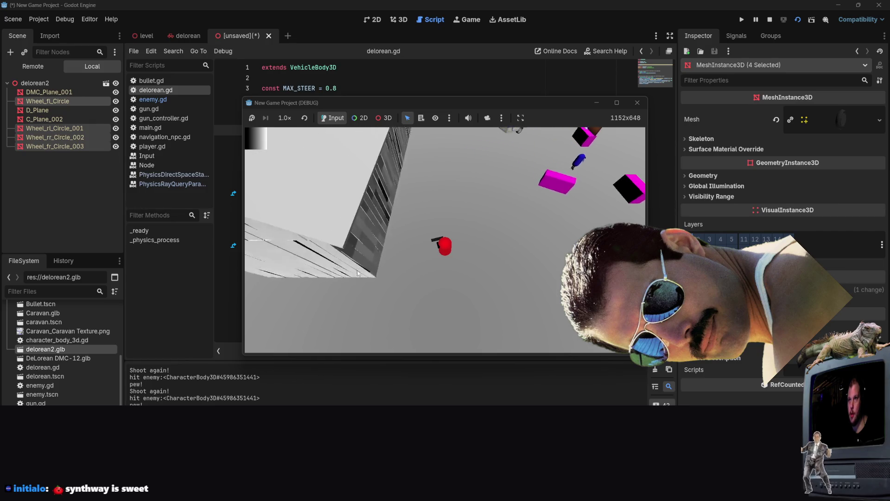
{"action": "key", "text": "w"}
{"action": "key", "text": "w"}
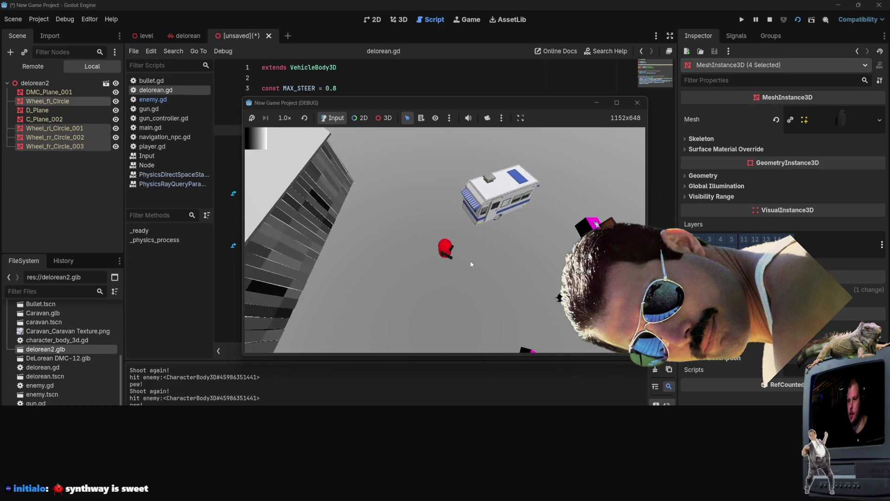
- Drive back toward the caravan among the magenta boxes, then close the game
{"action": "key", "text": "w"}
{"action": "key", "text": "a"}
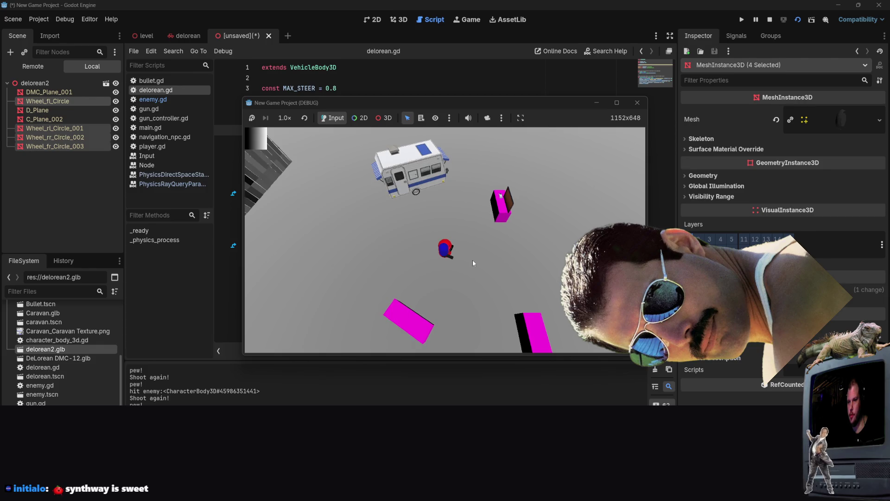
{"action": "key", "text": "w"}
{"action": "key", "text": "w"}
{"action": "key", "text": "w"}
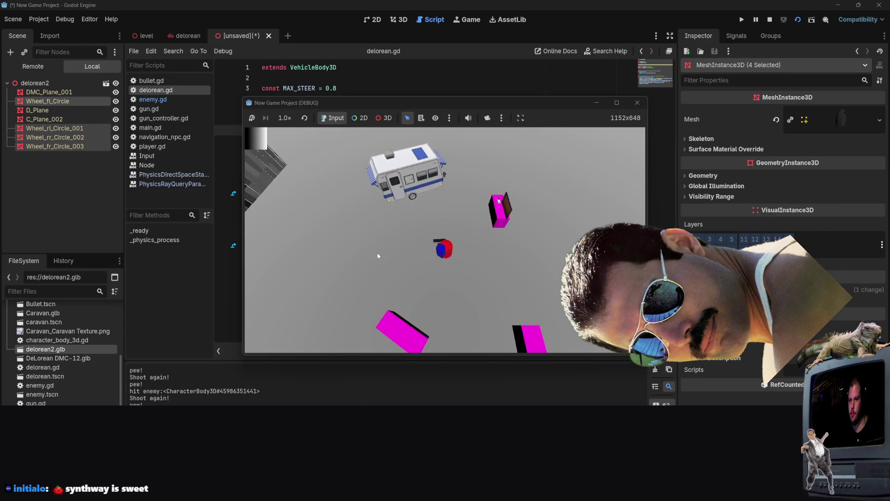
{"action": "key", "text": "w"}
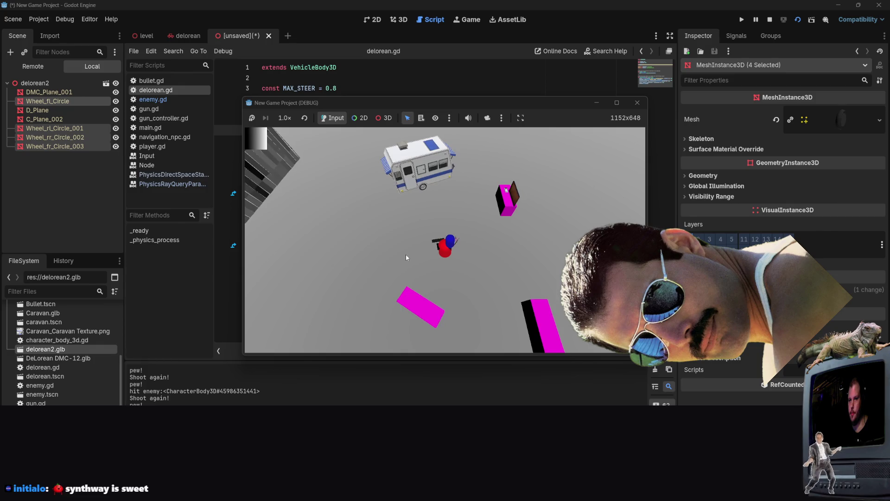
{"action": "key", "text": "w"}
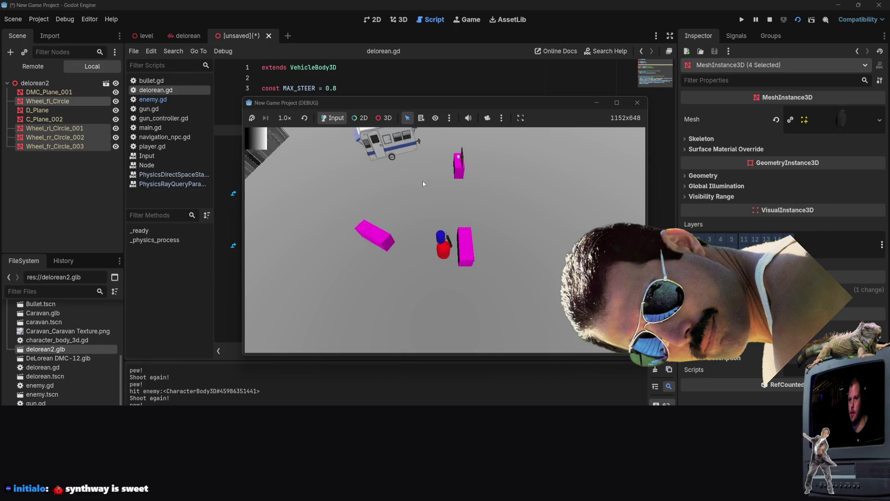
{"action": "key", "text": "w"}
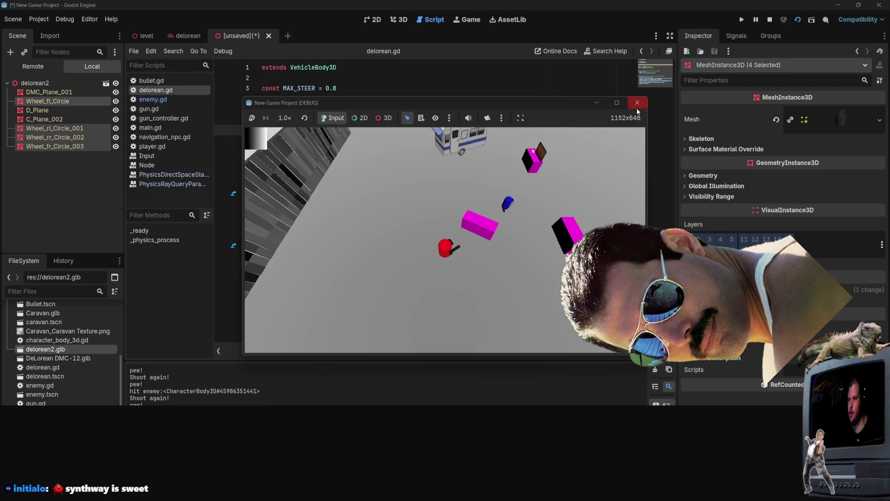
{"action": "left_click", "coordinate": [637, 102]}
- Dismiss the script editor's context menu and jump to the _ready function
{"action": "right_click", "coordinate": [417, 221]}
{"action": "key", "text": "Escape"}
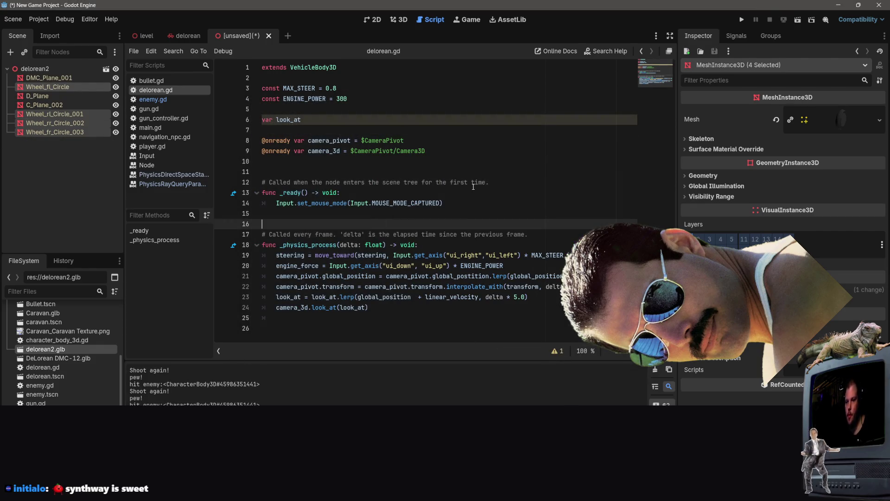
{"action": "left_click", "coordinate": [143, 230]}
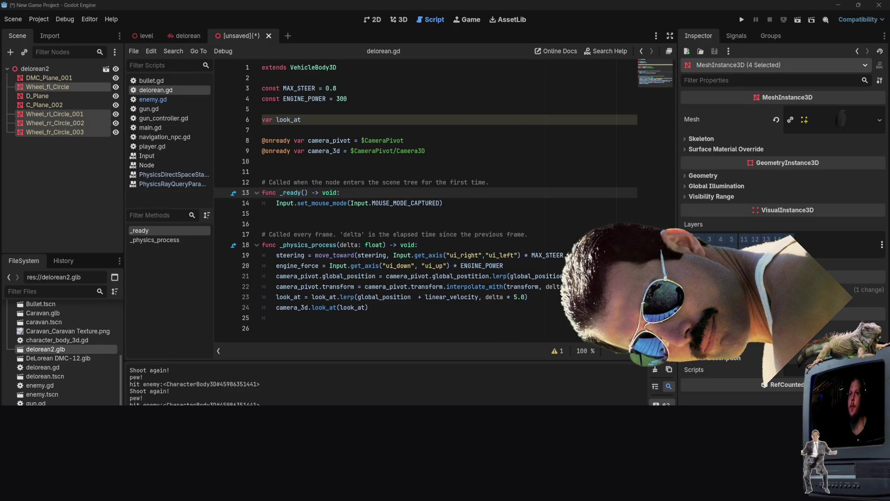
- Pass through the level and unsaved tabs to the delorean scene, deselecting the camera
{"action": "left_click", "coordinate": [140, 40]}
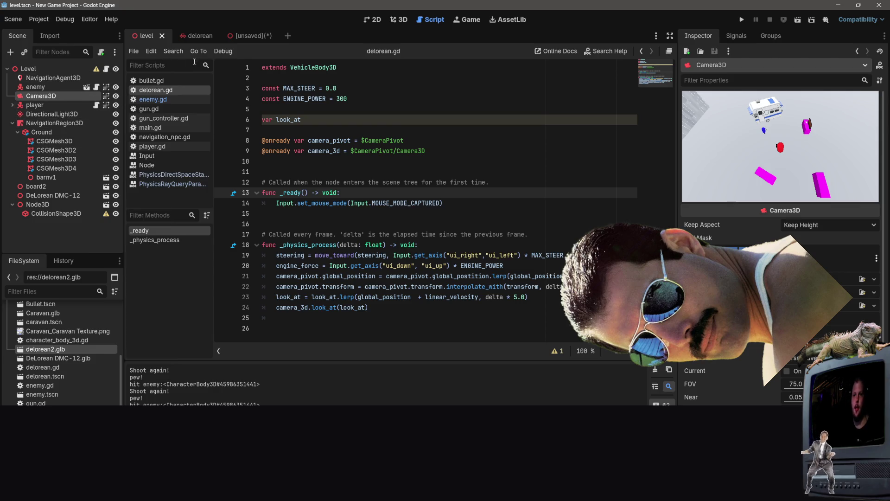
{"action": "left_click", "coordinate": [252, 37]}
{"action": "mouse_move", "coordinate": [191, 37]}
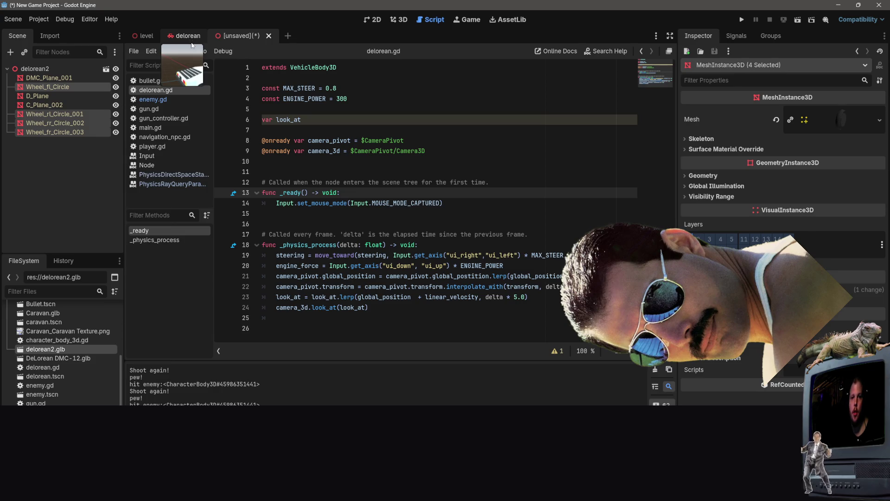
{"action": "left_click", "coordinate": [189, 37]}
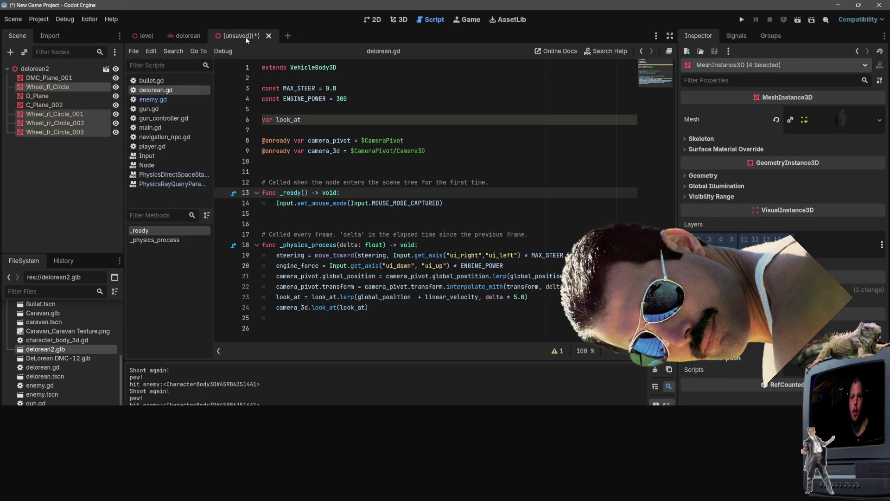
{"action": "left_click", "coordinate": [60, 219]}
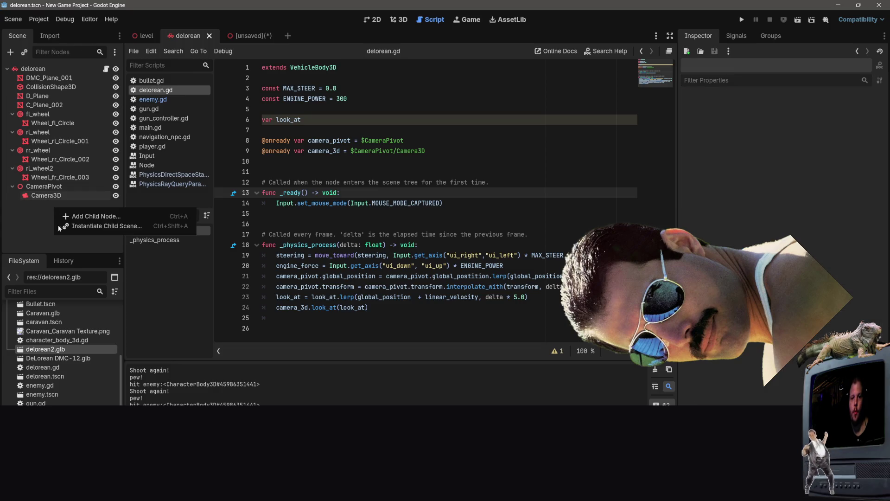
- Paste a copy of Camera3D, rename it CameraReverse and place it under CameraPivot
{"action": "key", "text": "ctrl+v"}
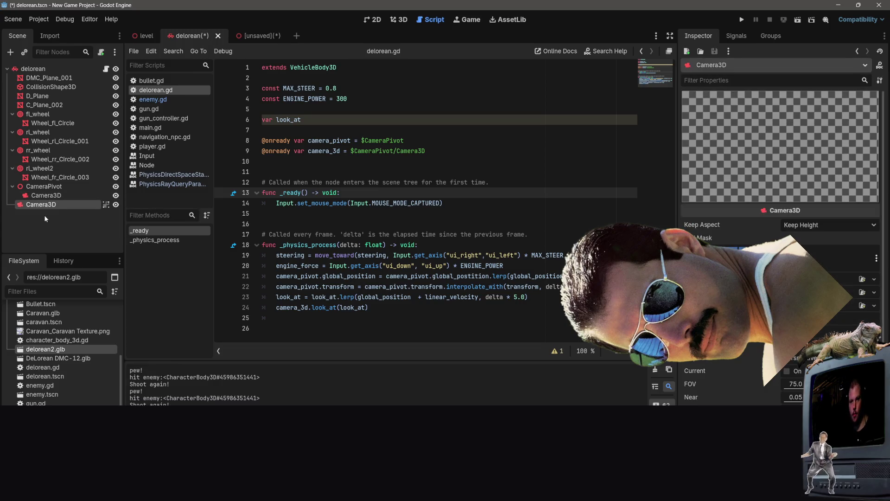
{"action": "mouse_move", "coordinate": [44, 205]}
{"action": "left_mouse_down"}
{"action": "mouse_move", "coordinate": [59, 190]}
{"action": "mouse_move", "coordinate": [93, 206]}
{"action": "left_mouse_up"}
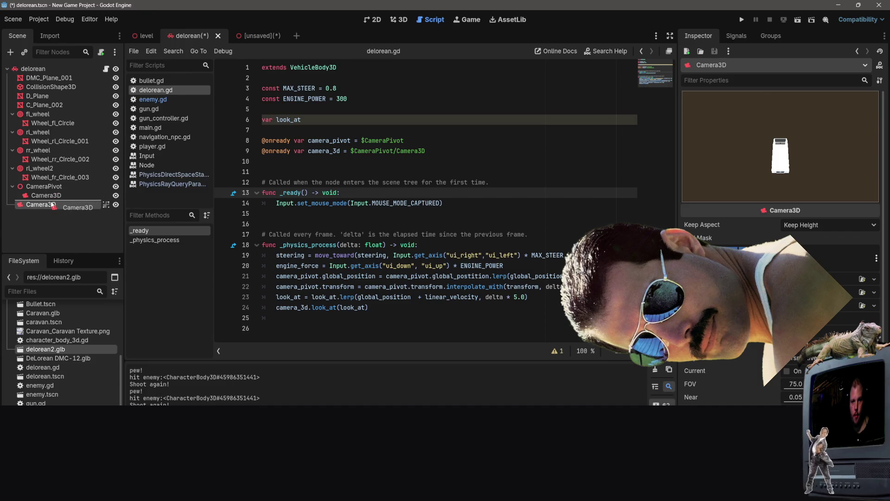
{"action": "double_click", "coordinate": [77, 203]}
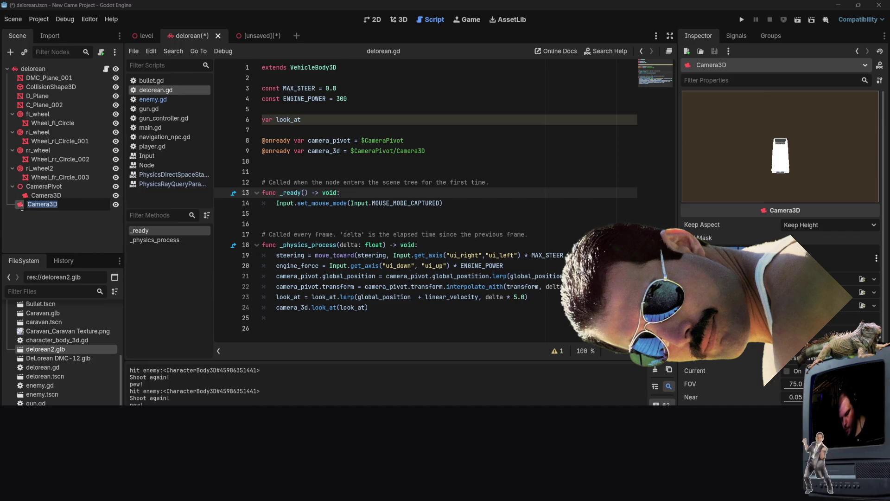
{"action": "type", "text": "rev"}
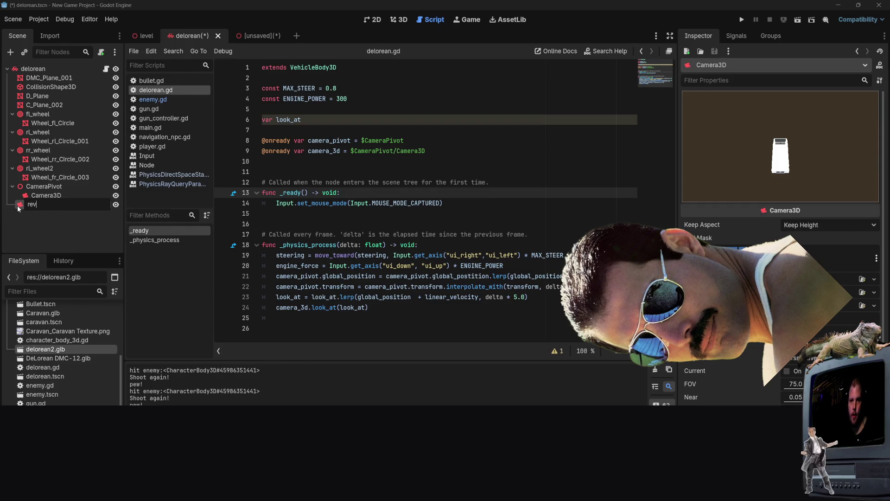
{"action": "type", "text": "Camera"}
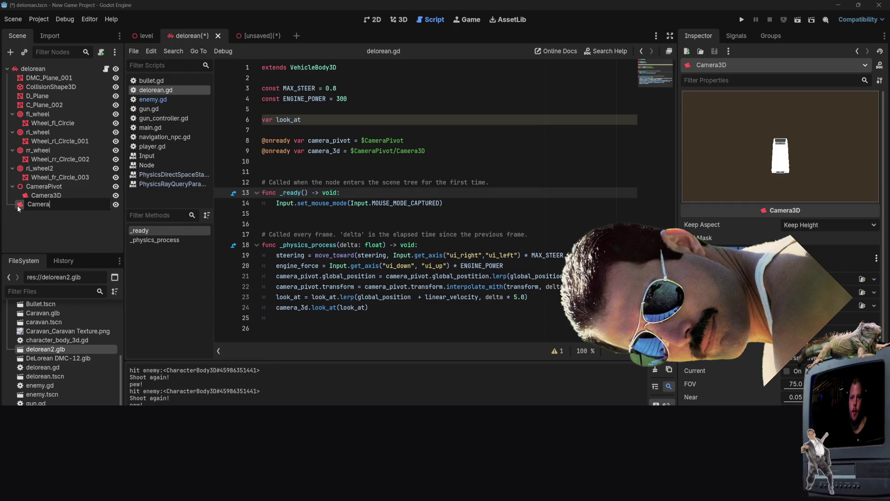
{"action": "type", "text": "Reverse"}
{"action": "key", "text": "Return"}
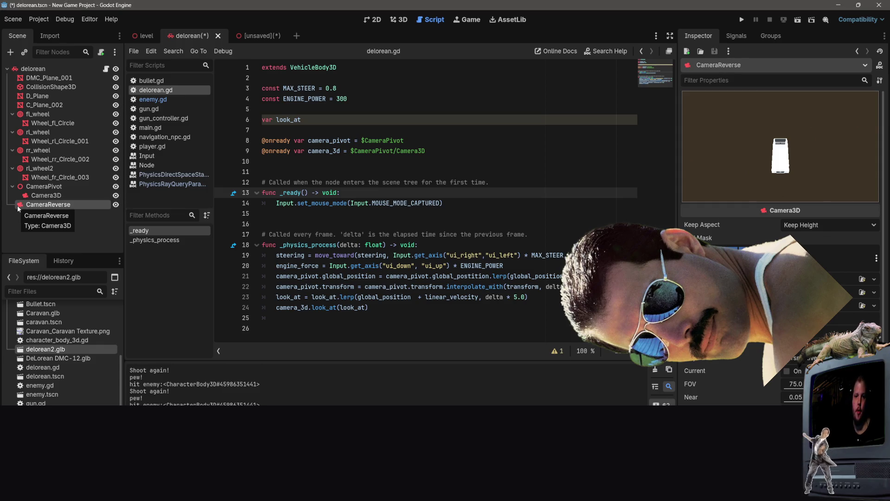
{"action": "mouse_move", "coordinate": [24, 209]}
{"action": "left_mouse_down"}
{"action": "mouse_move", "coordinate": [49, 204]}
{"action": "mouse_move", "coordinate": [65, 188]}
{"action": "left_mouse_up"}
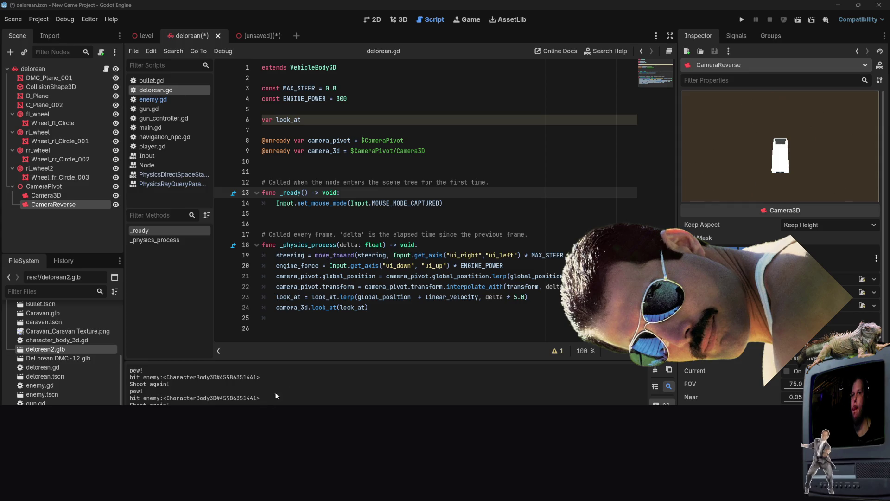
{"action": "left_click", "coordinate": [377, 312]}
- Add reverse_camera.look_at(look_at) as line 25 of _physics_process
{"action": "key", "text": "Return"}
{"action": "type", "text": "reverse+"}
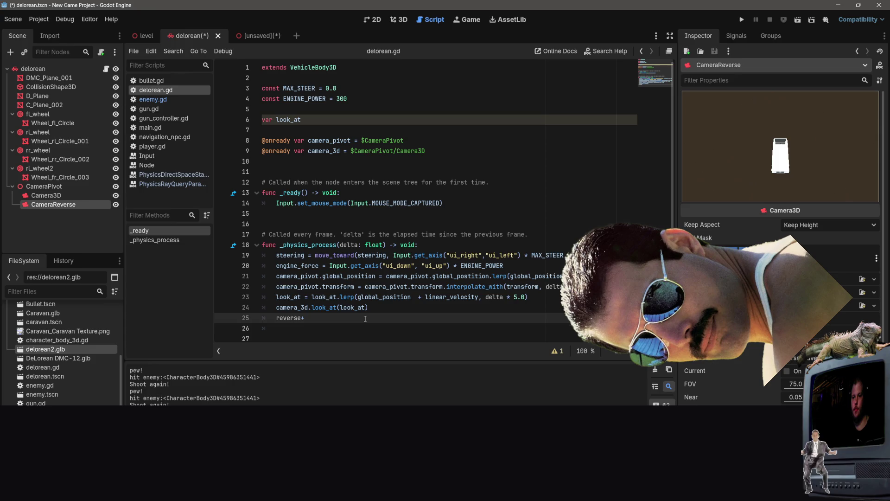
{"action": "key", "text": "BackSpace"}
{"action": "type", "text": "_camera."}
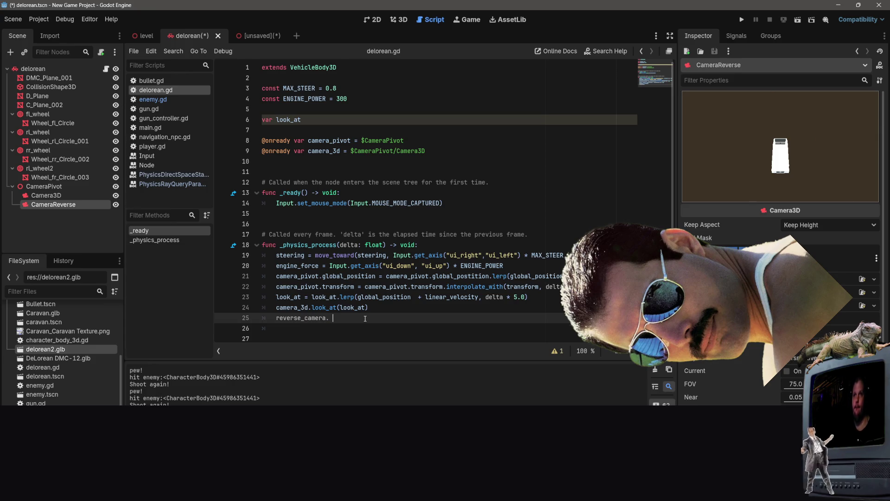
{"action": "type", "text": "look"}
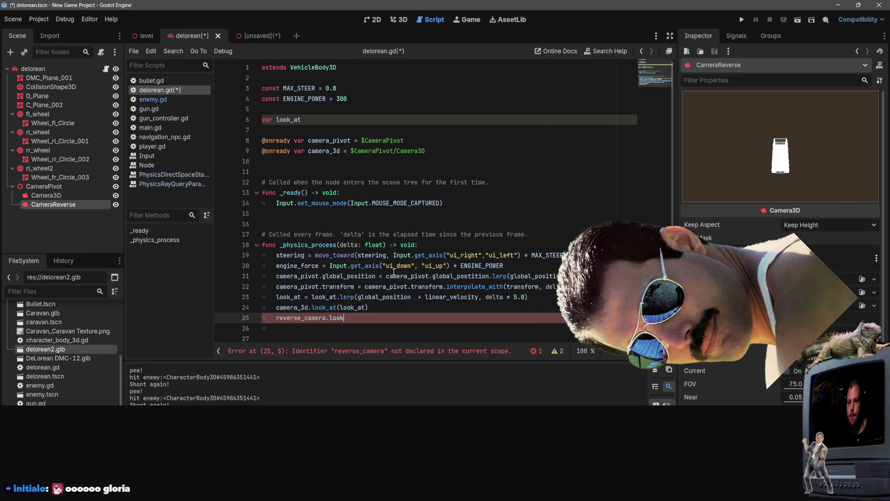
{"action": "type", "text": "_a"}
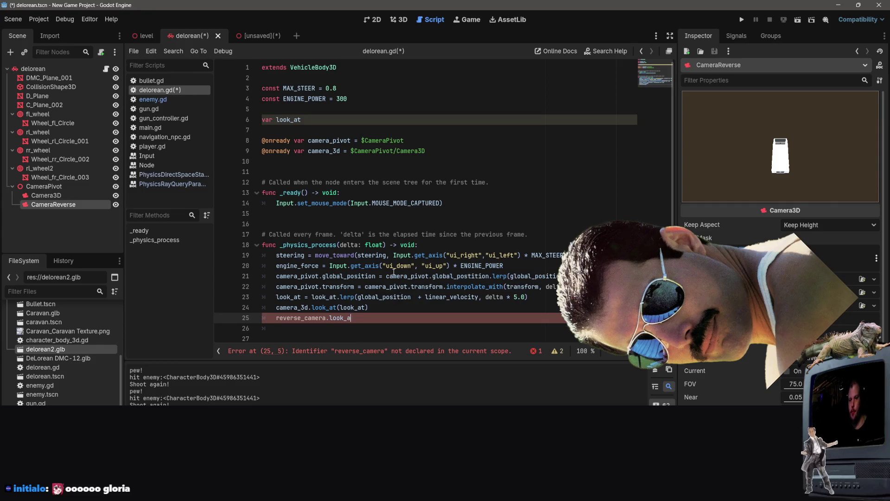
{"action": "type", "text": "t(look_art"}
{"action": "key", "text": "BackSpace"}
{"action": "key", "text": "BackSpace"}
{"action": "type", "text": "t(look_at"}
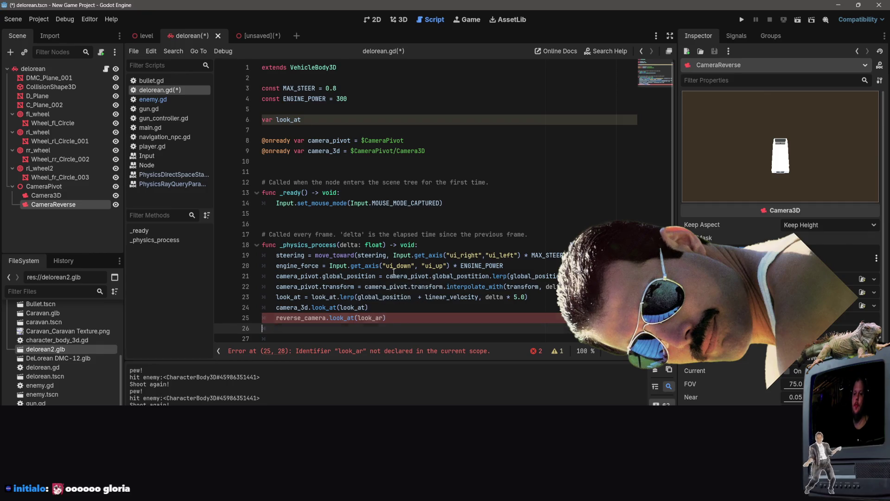
- Add a _check_camera_switch call on line 26, fixing typos
{"action": "key", "text": "End"}
{"action": "key", "text": "Return"}
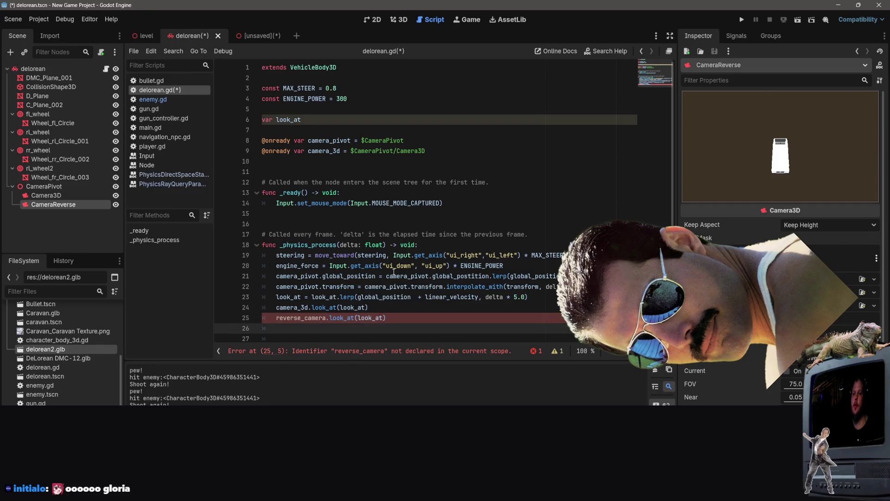
{"action": "type", "text": "_c"}
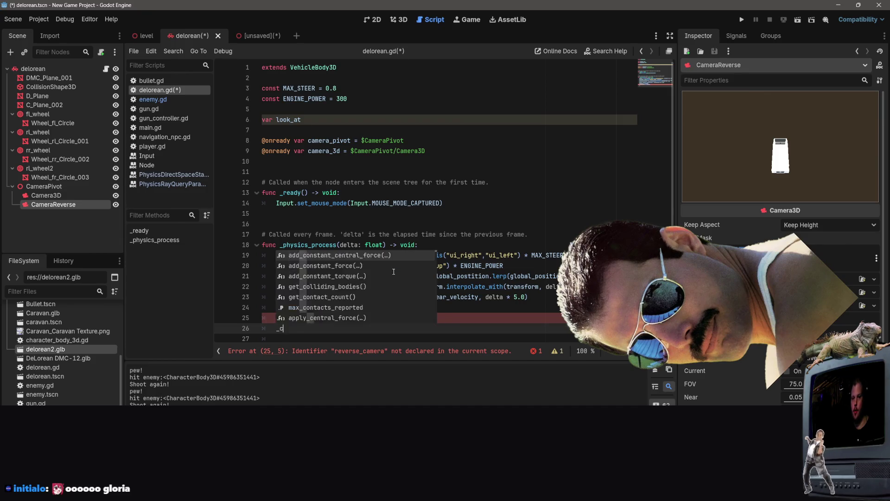
{"action": "type", "text": "heck_camera_si"}
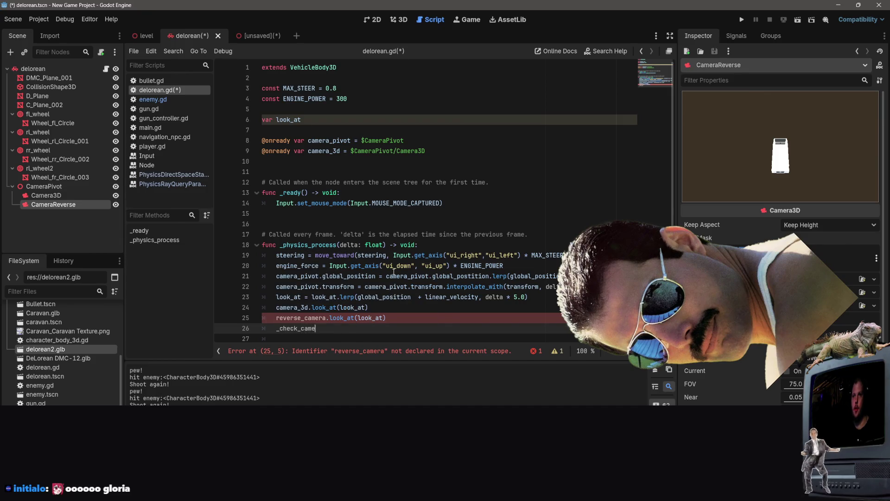
{"action": "key", "text": "BackSpace"}
{"action": "type", "text": "witch"}
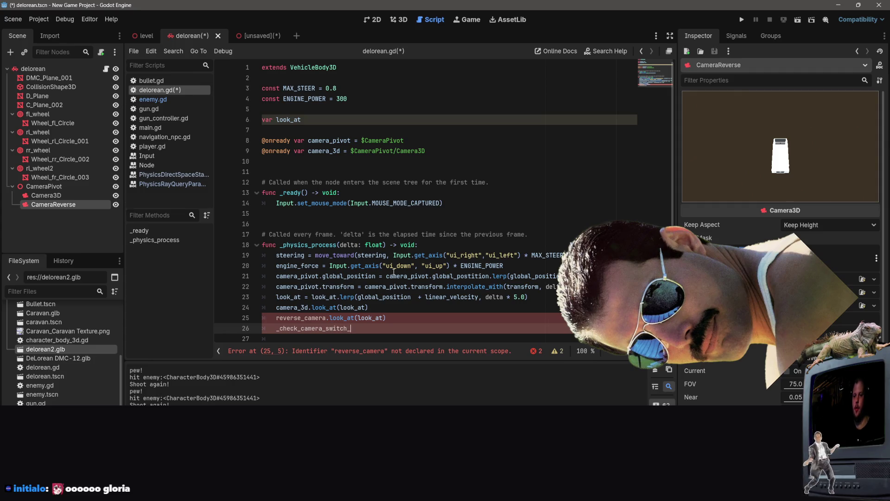
{"action": "type", "text": ")"}
{"action": "key", "text": "BackSpace"}
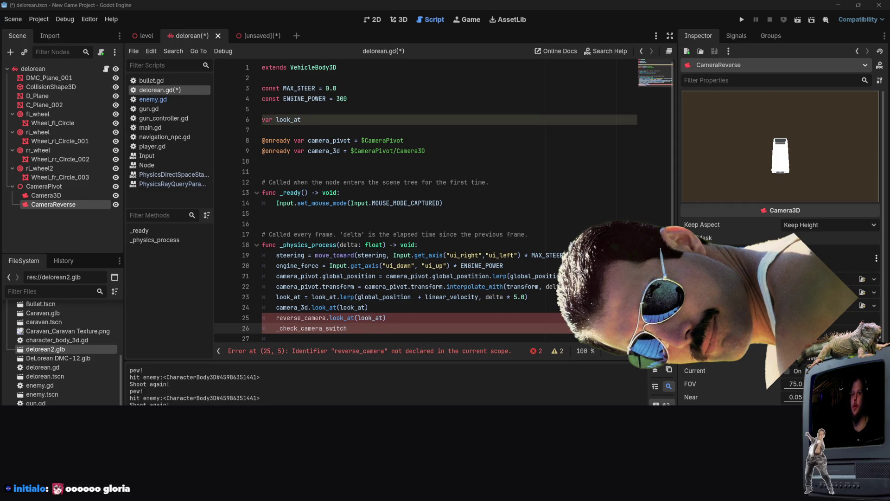
{"action": "left_click", "coordinate": [430, 151]}
- Duplicate the camera_3d declaration on line 9 and rename the copy reverse_camera
{"action": "key", "text": "shift+Home"}
{"action": "key", "text": "ctrl+c"}
{"action": "key", "text": "End"}
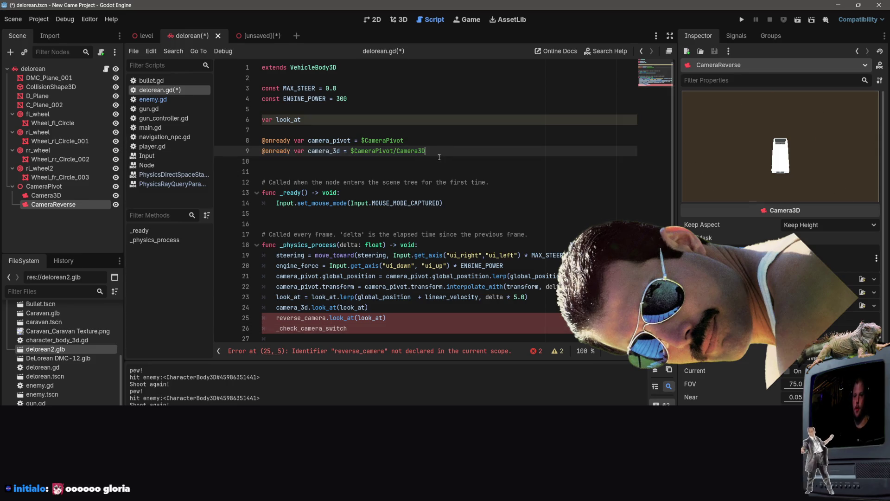
{"action": "key", "text": "Return"}
{"action": "key", "text": "ctrl+v"}
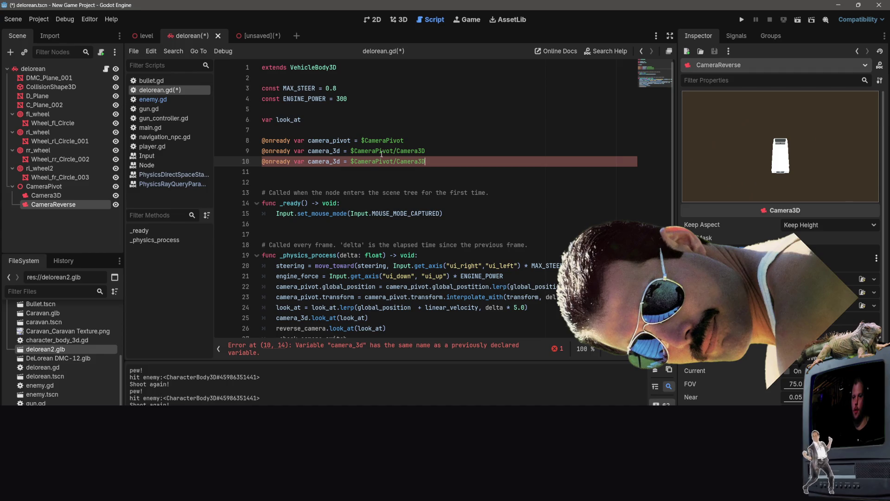
{"action": "left_click_drag", "start_coordinate": [340, 161], "coordinate": [307, 161]}
{"action": "type", "text": "reverse_camera"}
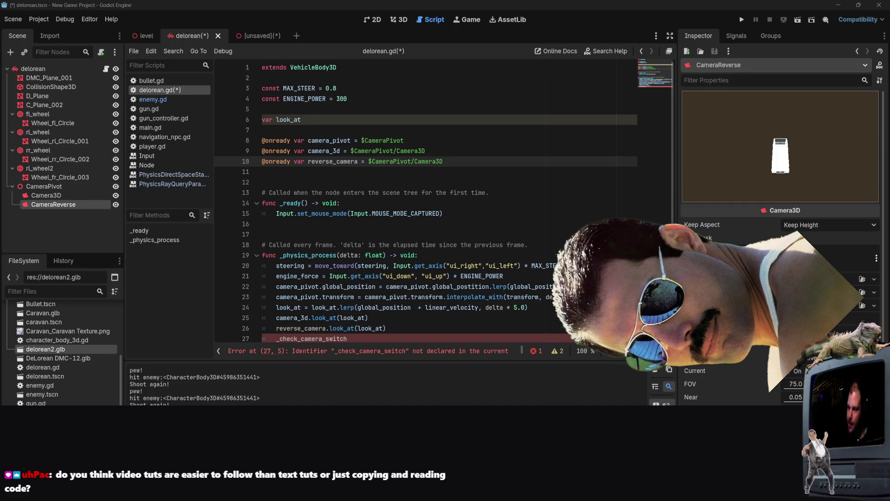
- Add () to the _check_camera_switch call and begin typing func _check_camera_ below
{"action": "scroll", "coordinate": [379, 234], "scroll_direction": "down", "scroll_amount": 1}
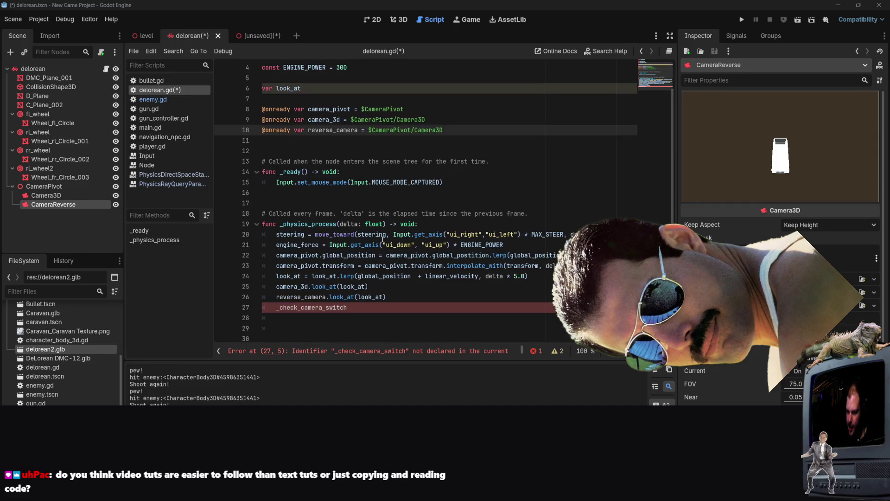
{"action": "mouse_move", "coordinate": [383, 239]}
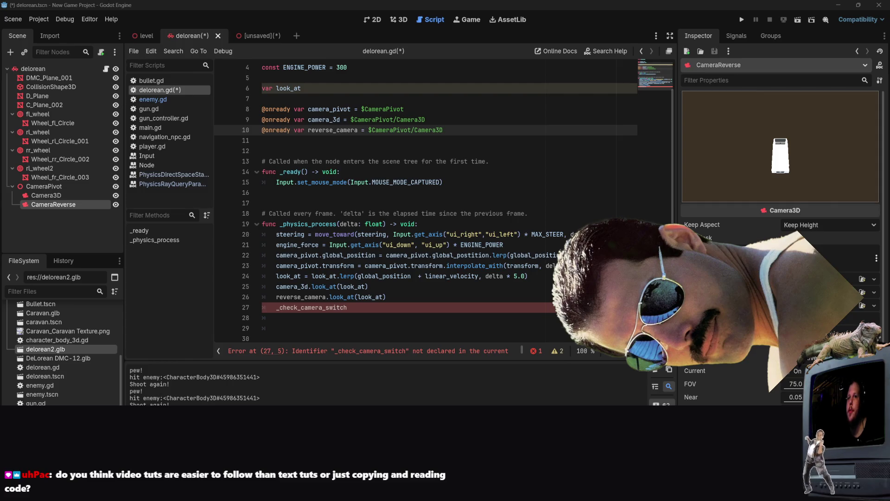
{"action": "left_click", "coordinate": [368, 308]}
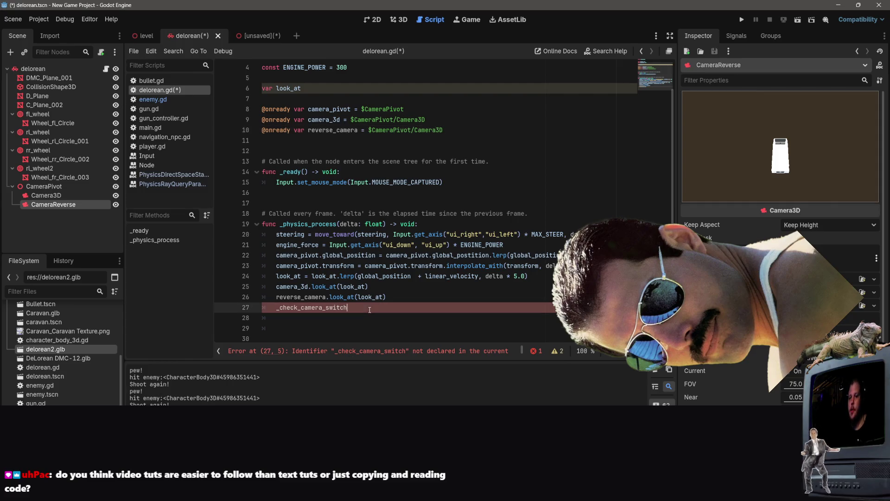
{"action": "type", "text": "()"}
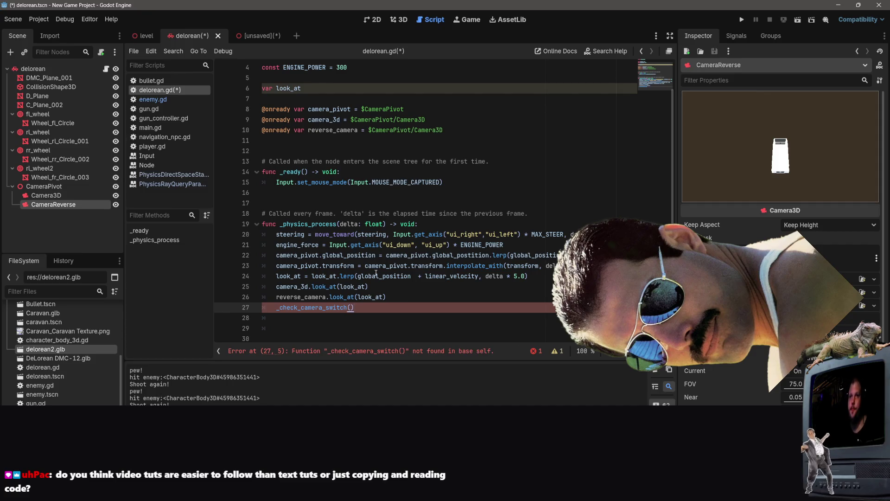
{"action": "key", "text": "Down"}
{"action": "key", "text": "Down"}
{"action": "key", "text": "Down"}
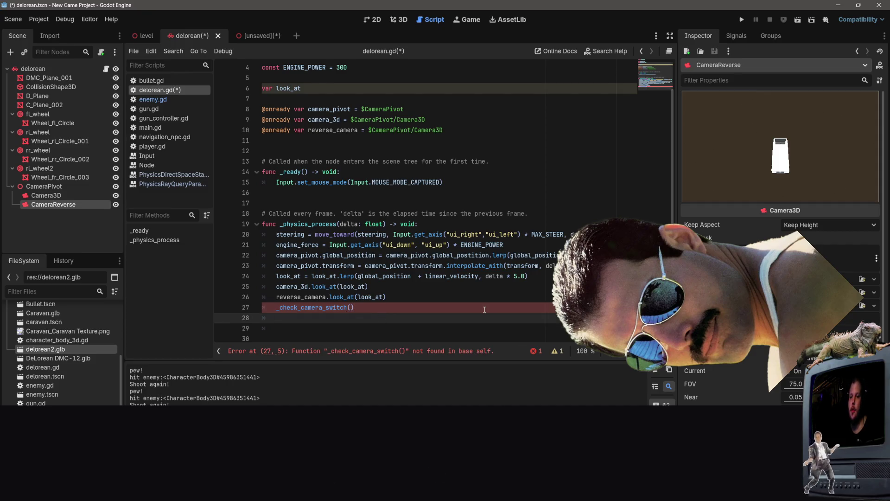
{"action": "type", "text": "func _cjec"}
{"action": "key", "text": "BackSpace"}
{"action": "key", "text": "BackSpace"}
{"action": "key", "text": "BackSpace"}
{"action": "type", "text": "heck)camera_"}
- Finish 'func _check_camera_switch():' and enter linear_velocity as its first body line
{"action": "key", "text": "BackSpace"}
{"action": "key", "text": "BackSpace"}
{"action": "key", "text": "BackSpace"}
{"action": "key", "text": "BackSpace"}
{"action": "key", "text": "BackSpace"}
{"action": "key", "text": "BackSpace"}
{"action": "scroll", "coordinate": [484, 309], "scroll_direction": "down", "scroll_amount": 1}
{"action": "type", "text": "_camera_"}
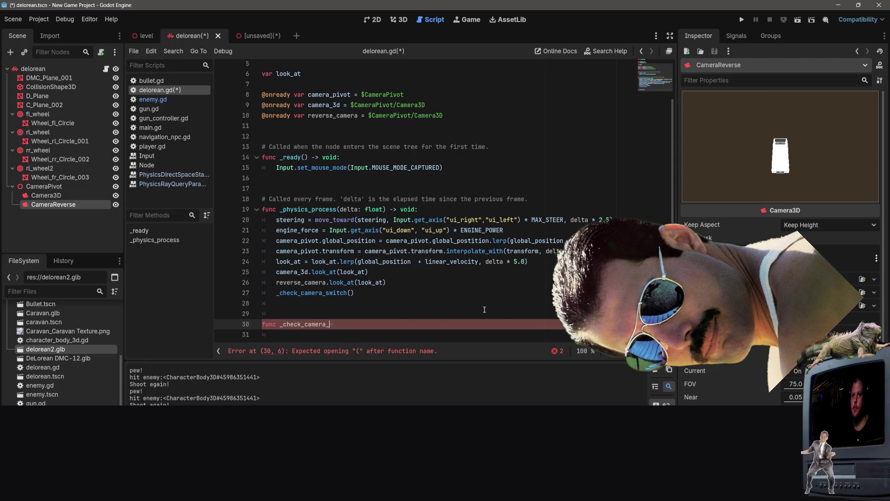
{"action": "type", "text": "switch"}
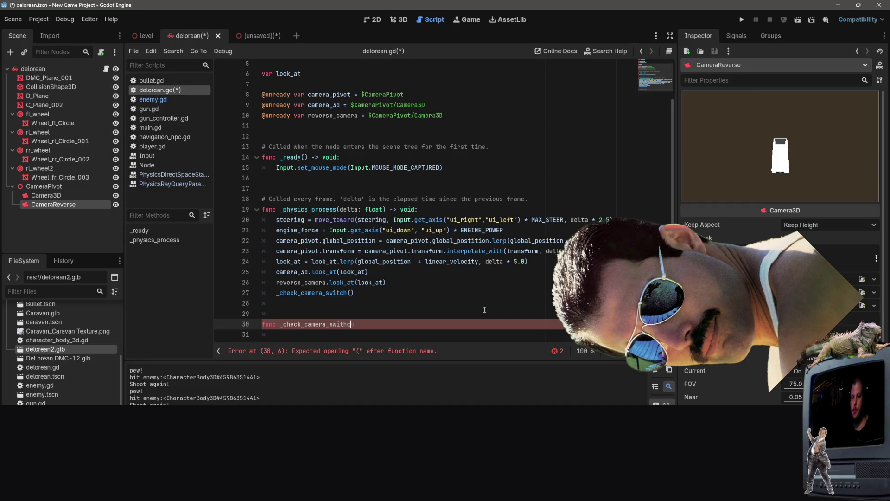
{"action": "type", "text": "():"}
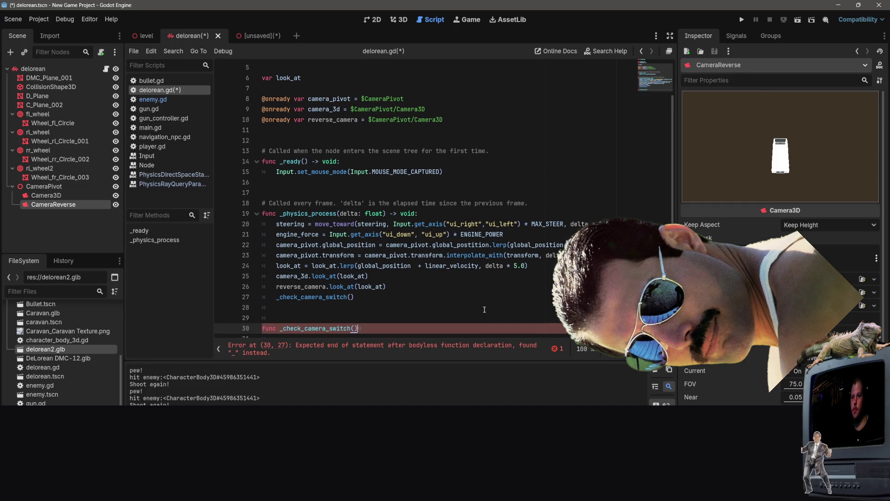
{"action": "key", "text": "Return"}
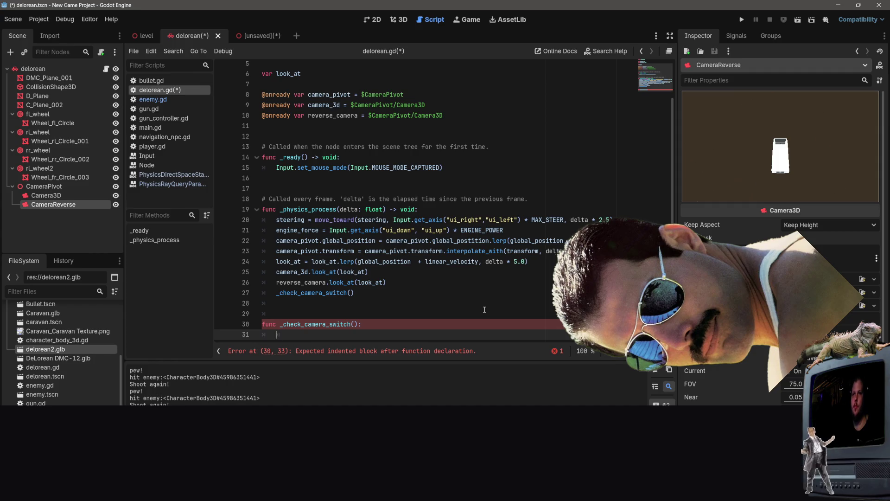
{"action": "type", "text": "i"}
{"action": "key", "text": "BackSpace"}
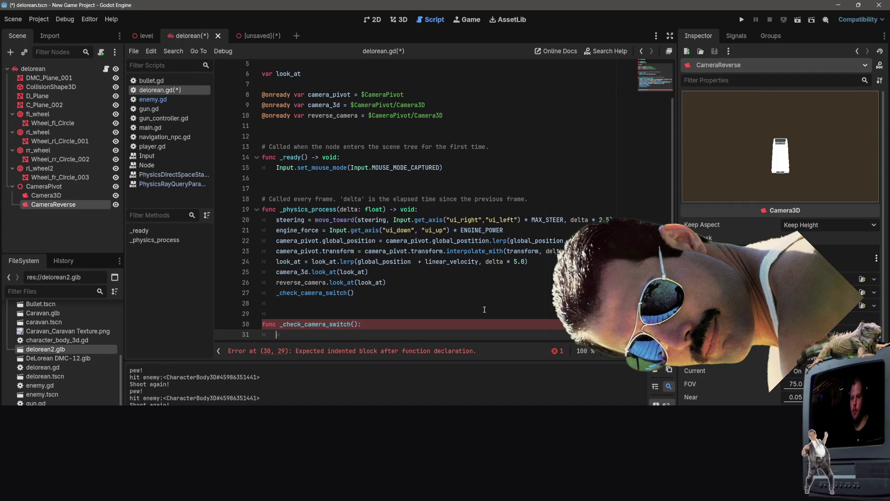
{"action": "scroll", "coordinate": [485, 309], "scroll_direction": "down", "scroll_amount": 2}
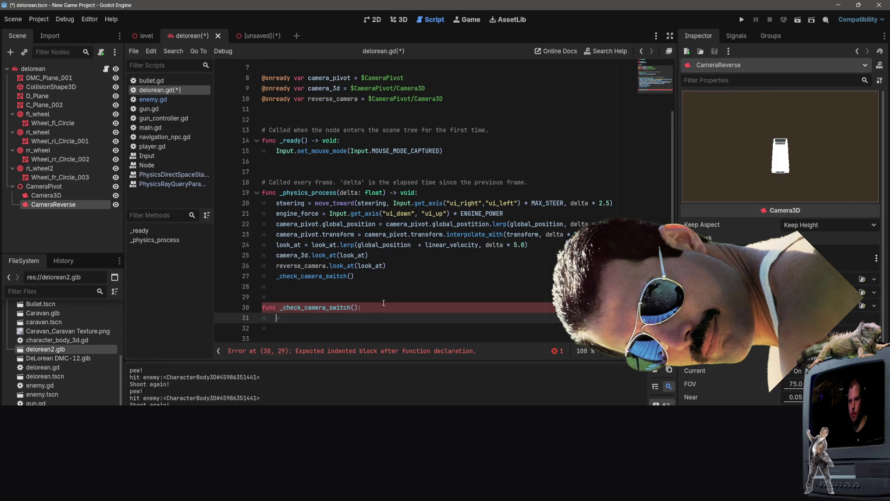
{"action": "type", "text": "linear_"}
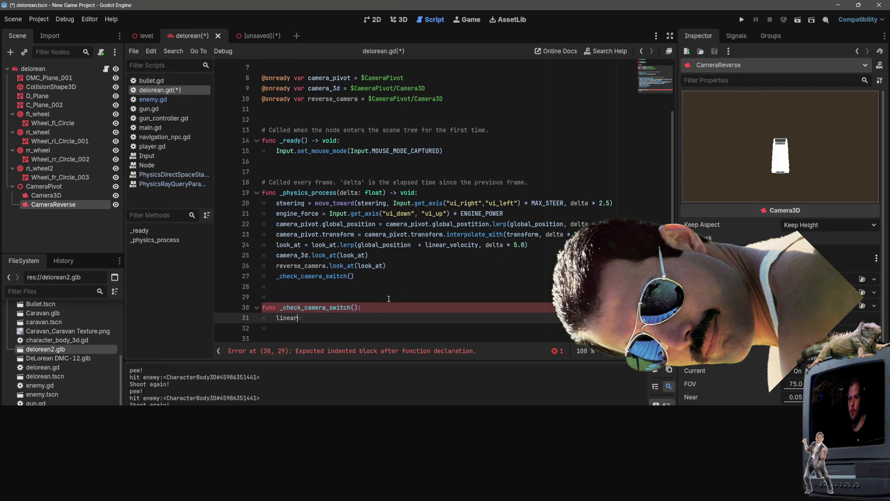
{"action": "type", "text": "_bel"}
{"action": "key", "text": "Escape"}
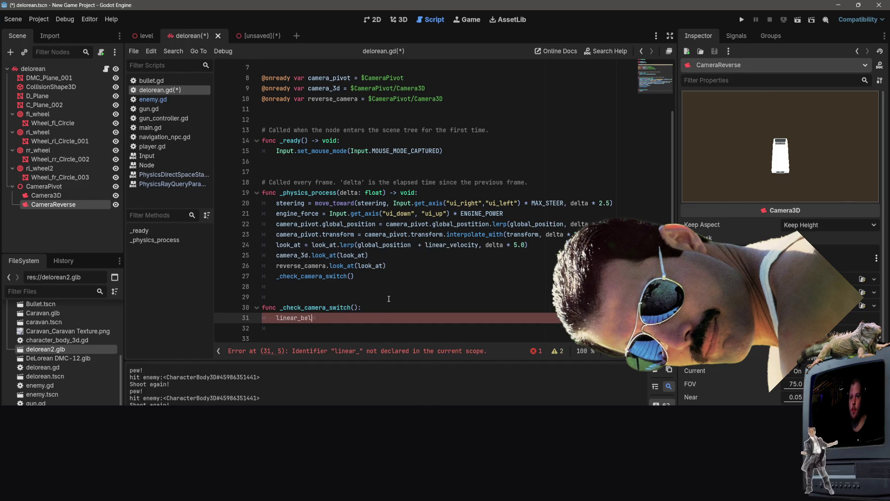
{"action": "type", "text": "veloc"}
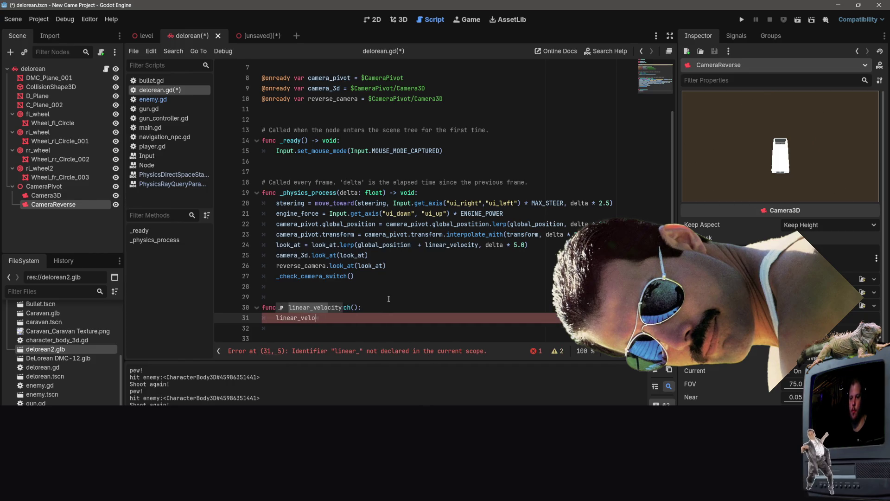
{"action": "key", "text": "Return"}
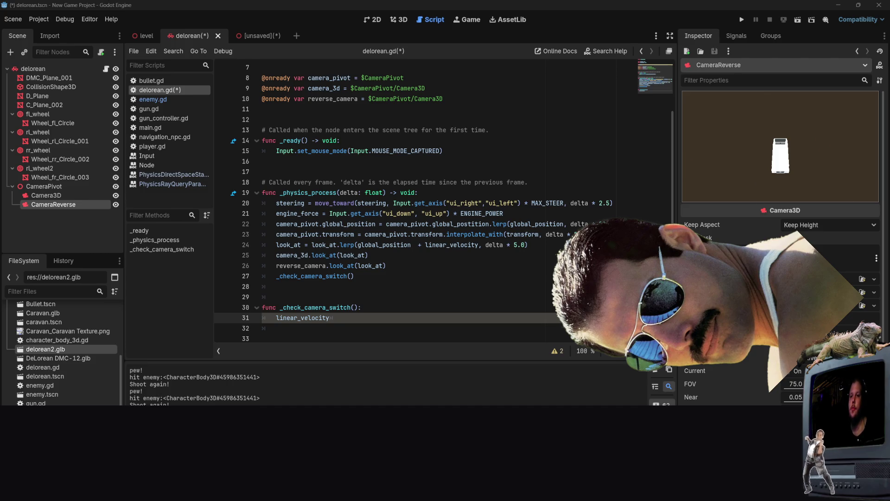
- Change reverse_camera's node path to $CameraPivot/CameraReverse
{"action": "left_click", "coordinate": [422, 101]}
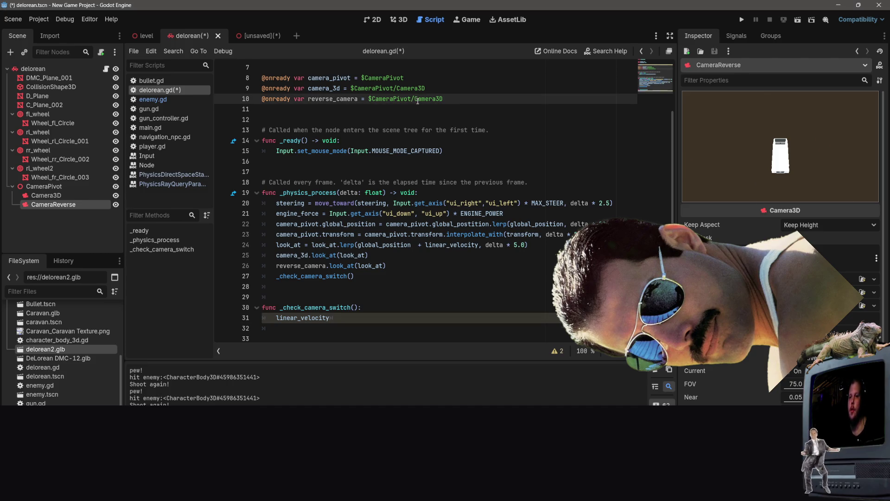
{"action": "left_click_drag", "start_coordinate": [441, 99], "coordinate": [437, 101]}
{"action": "type", "text": "Reverse"}
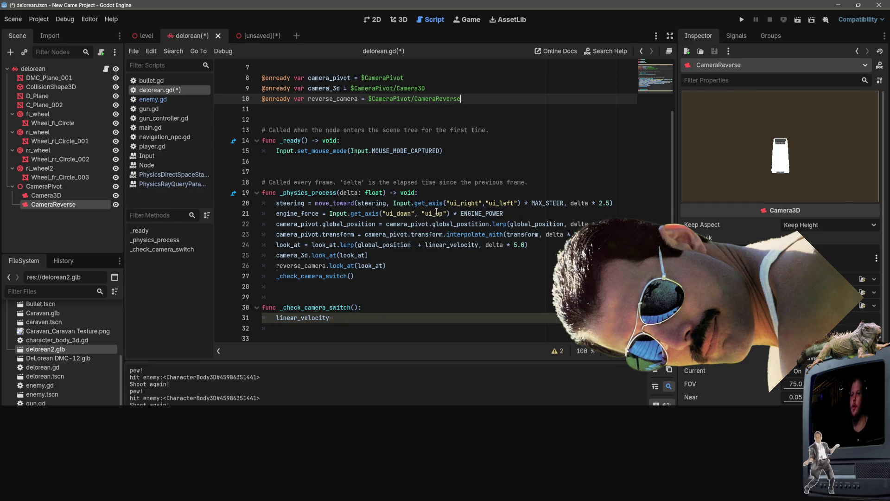
{"action": "left_click", "coordinate": [436, 204]}
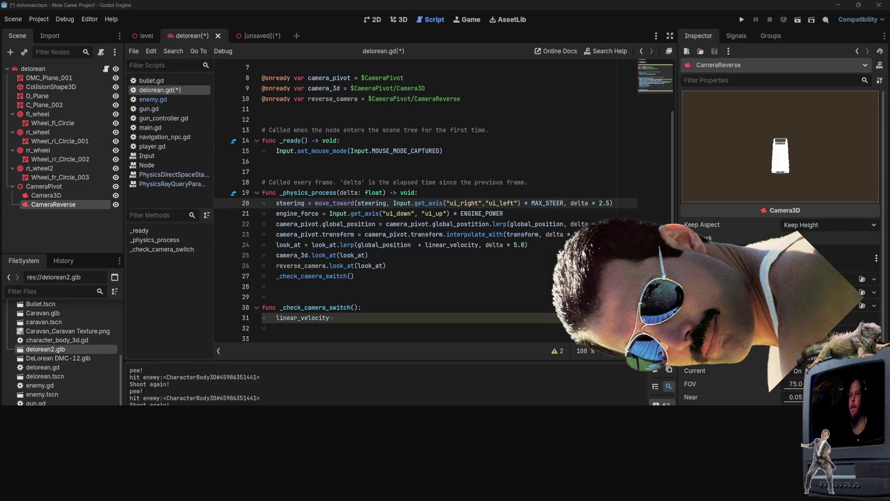
- Turn line 31 into 'if linear_velocity.dot(' with the method parentheses
{"action": "left_click", "coordinate": [373, 319]}
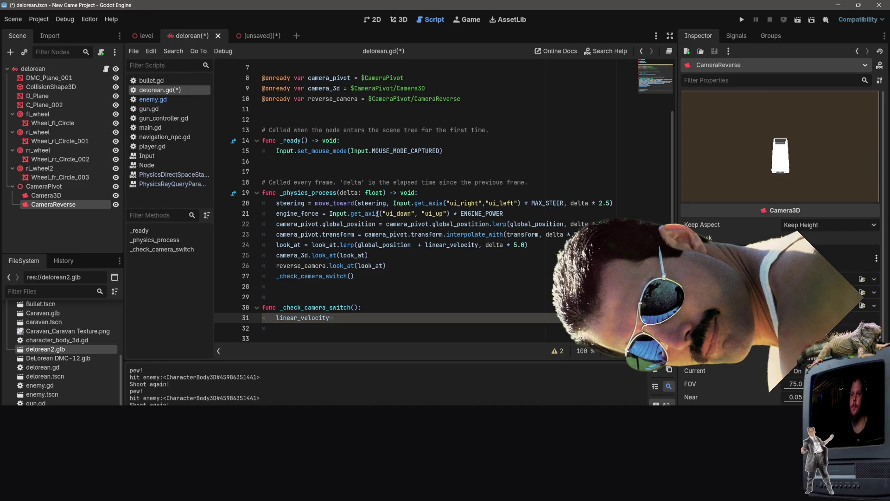
{"action": "mouse_move", "coordinate": [377, 213]}
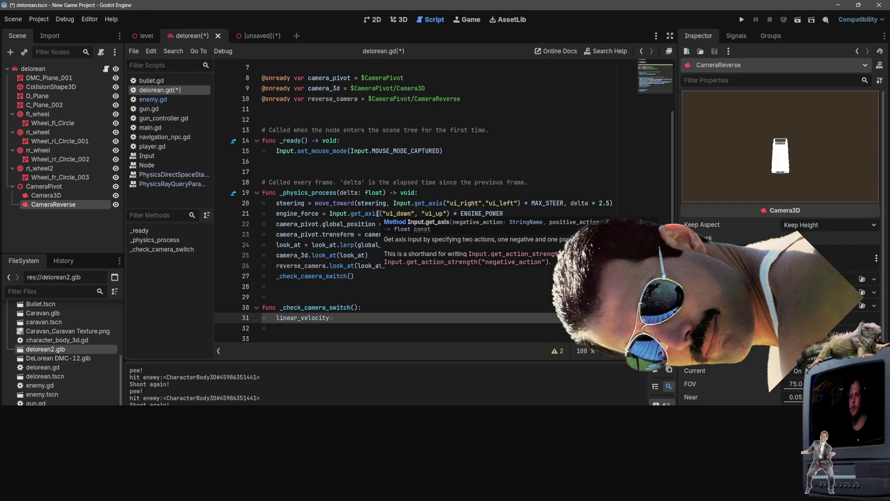
{"action": "key", "text": "BackSpace"}
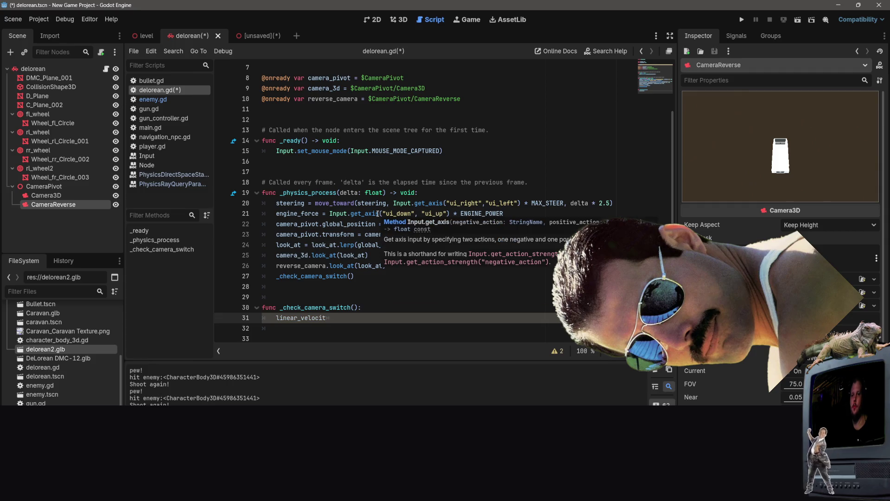
{"action": "type", "text": "y"}
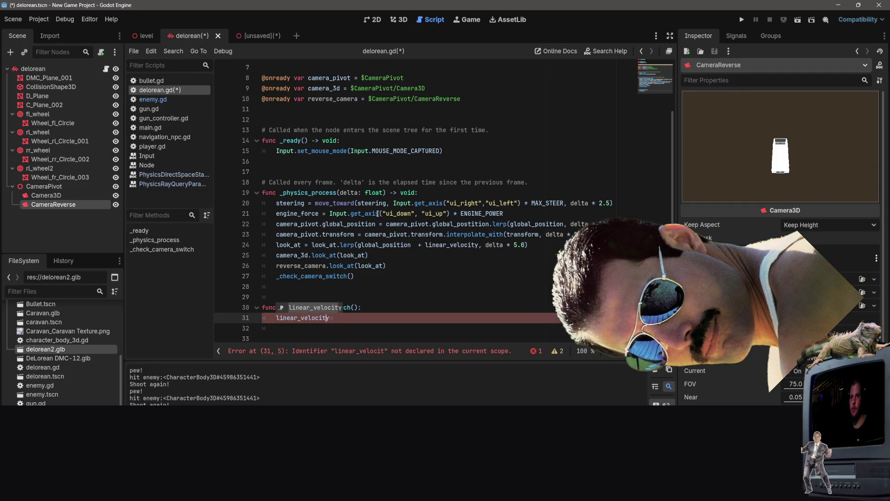
{"action": "key", "text": "Left"}
{"action": "key", "text": "Left"}
{"action": "key", "text": "Left"}
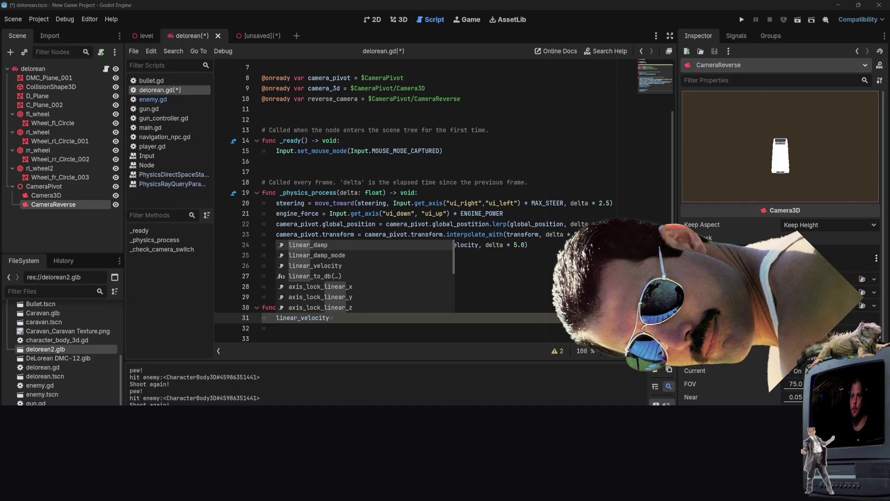
{"action": "left_click", "coordinate": [275, 319]}
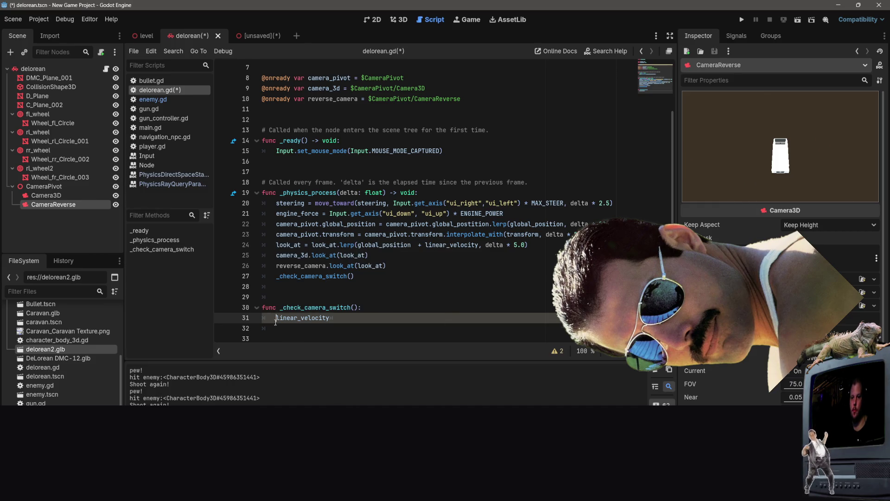
{"action": "type", "text": "if linea"}
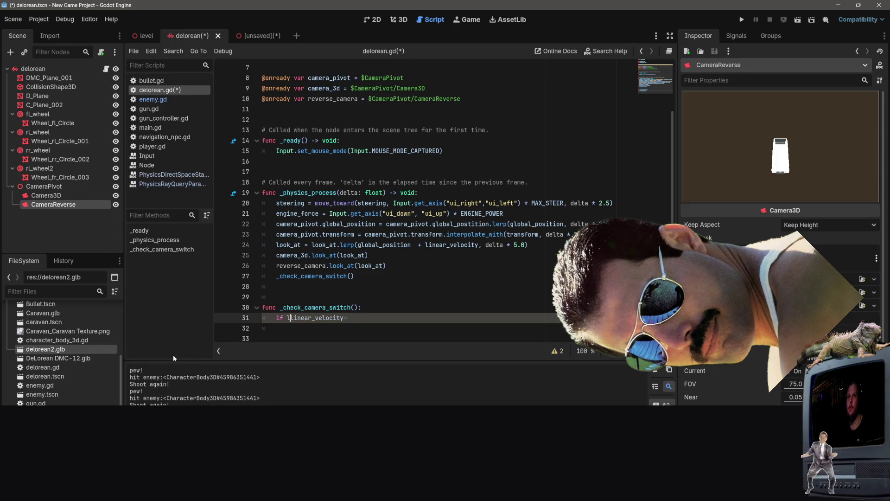
{"action": "type", "text": "r"}
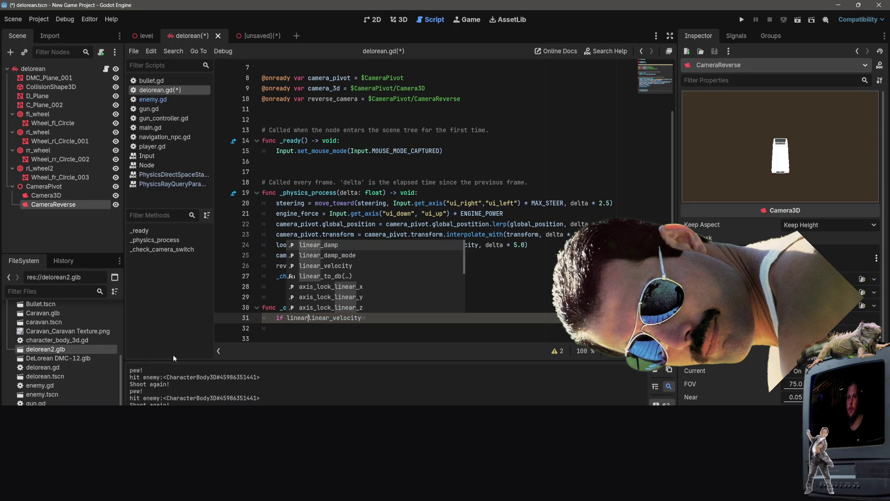
{"action": "key", "text": "BackSpace"}
{"action": "key", "text": "BackSpace"}
{"action": "key", "text": "BackSpace"}
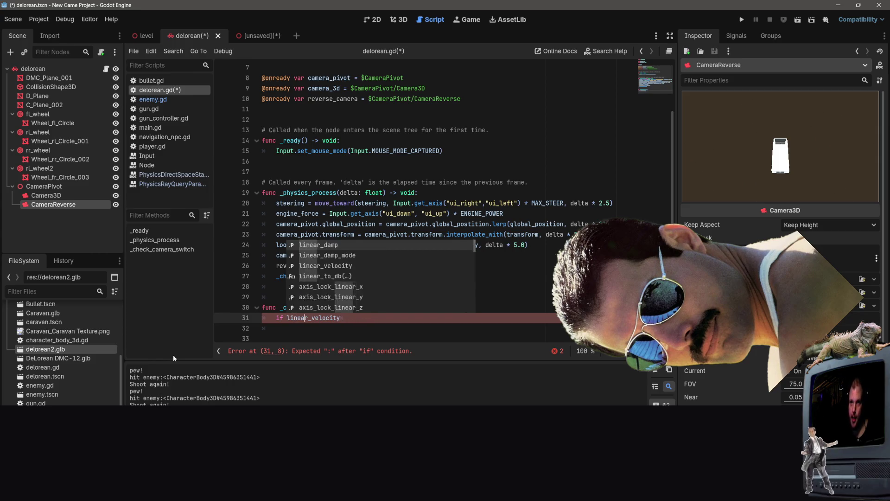
{"action": "key", "text": "End"}
{"action": "type", "text": "."}
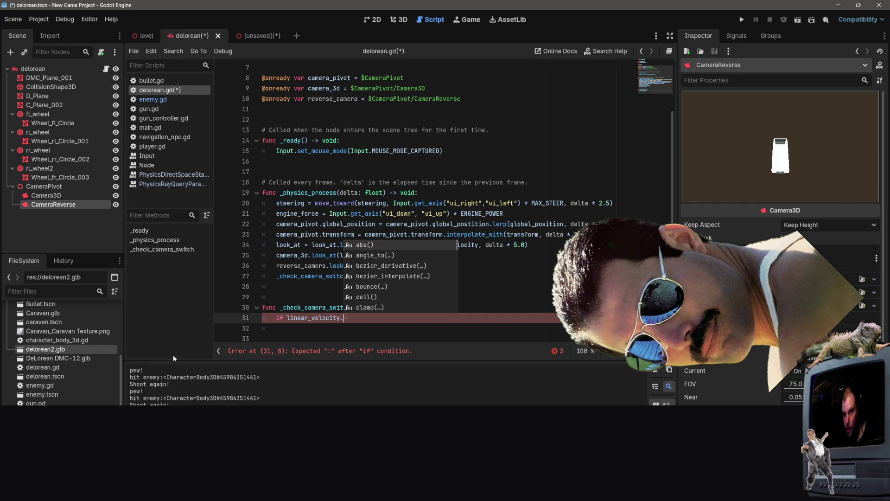
{"action": "type", "text": "dot"}
{"action": "key", "text": "Return"}
- Complete the condition as .dot(transform.basis.z) > 0 and begin a camera_3d.current line
{"action": "key", "text": "Menu"}
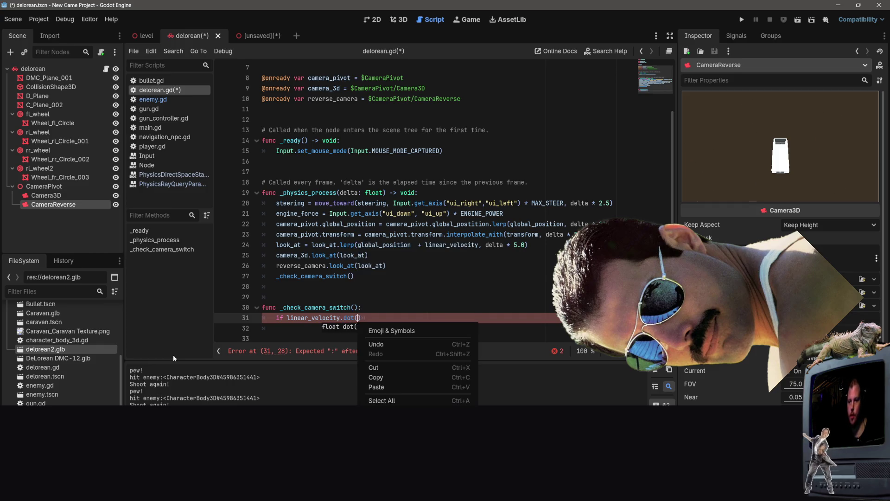
{"action": "key", "text": "Escape"}
{"action": "type", "text": "tranfsorm"}
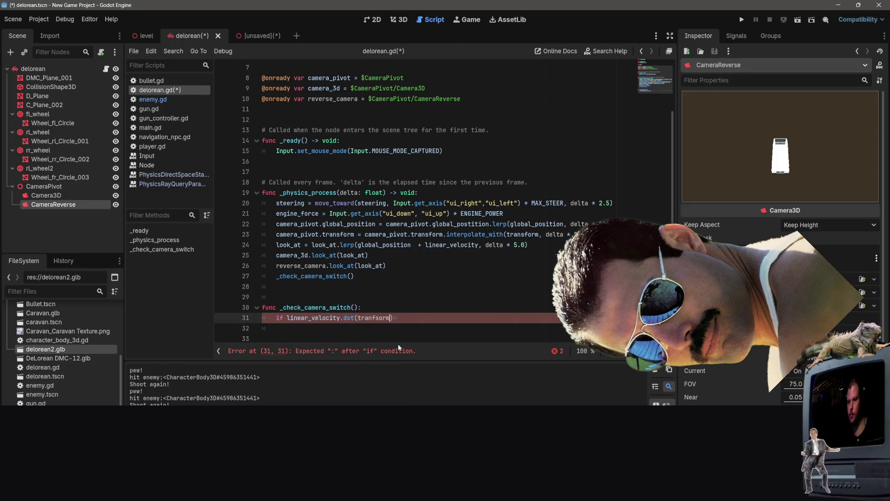
{"action": "type", "text": "sform"}
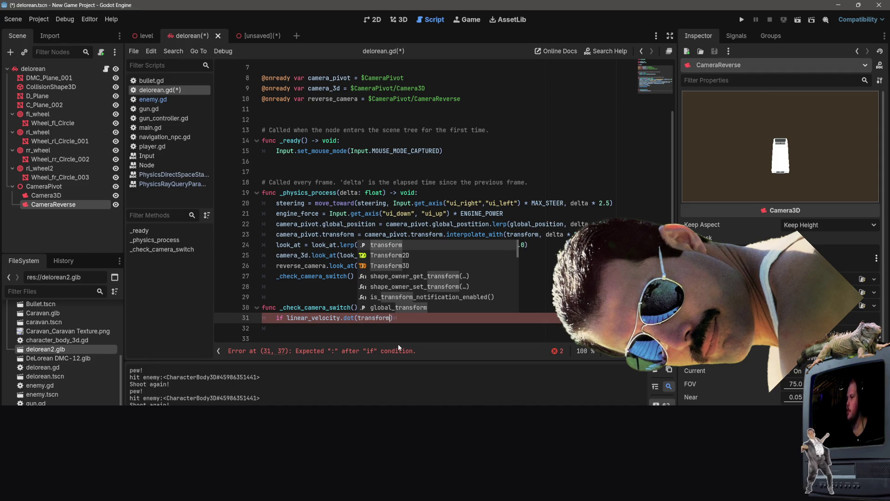
{"action": "key", "text": "Escape"}
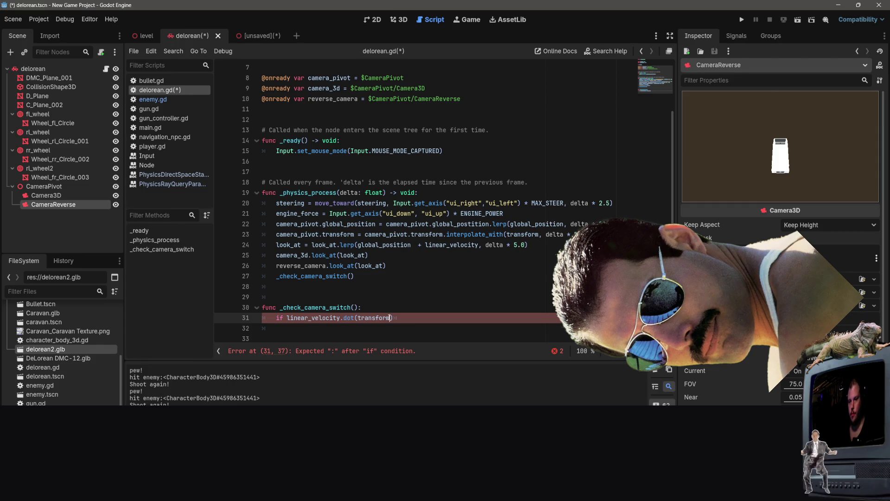
{"action": "type", "text": ".basis."}
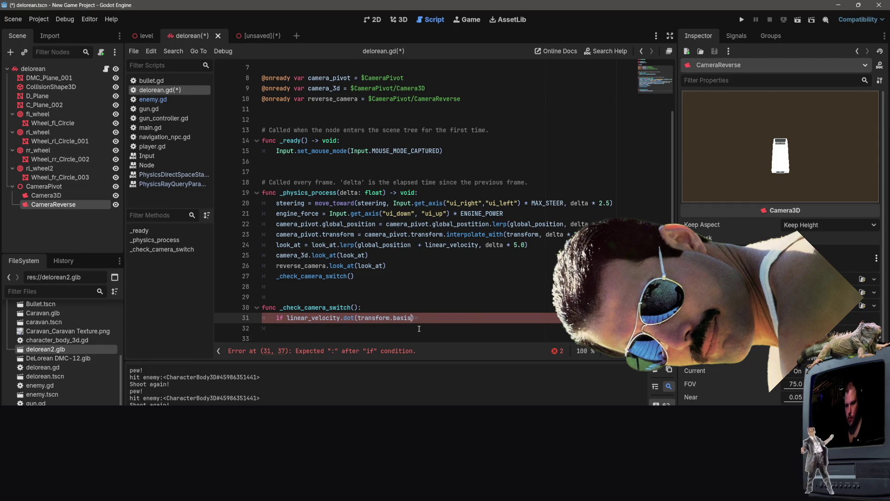
{"action": "type", "text": "z"}
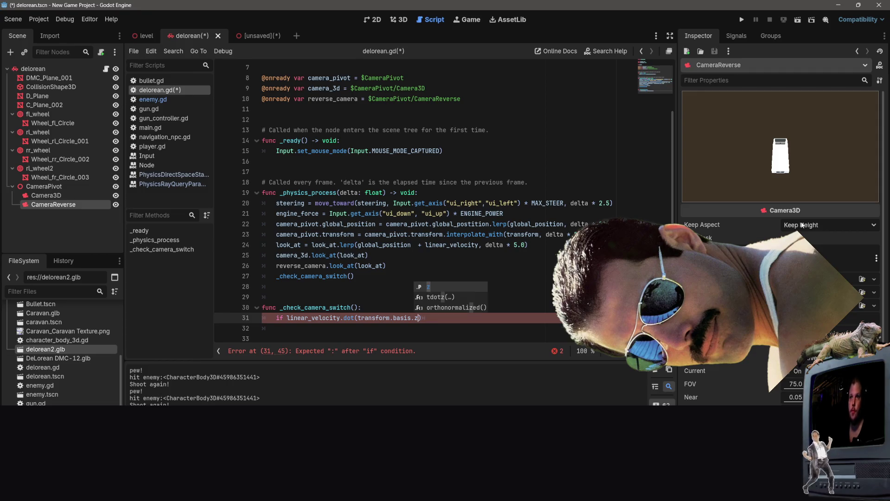
{"action": "key", "text": "End"}
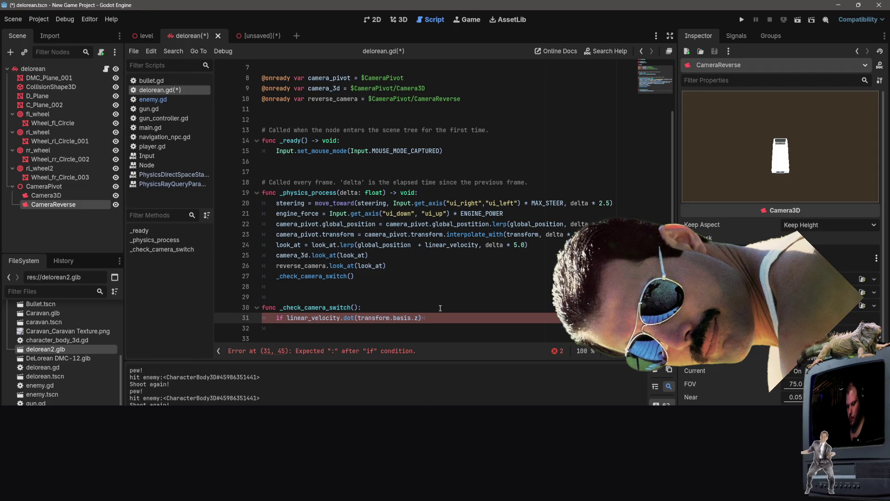
{"action": "type", "text": " > 0:"}
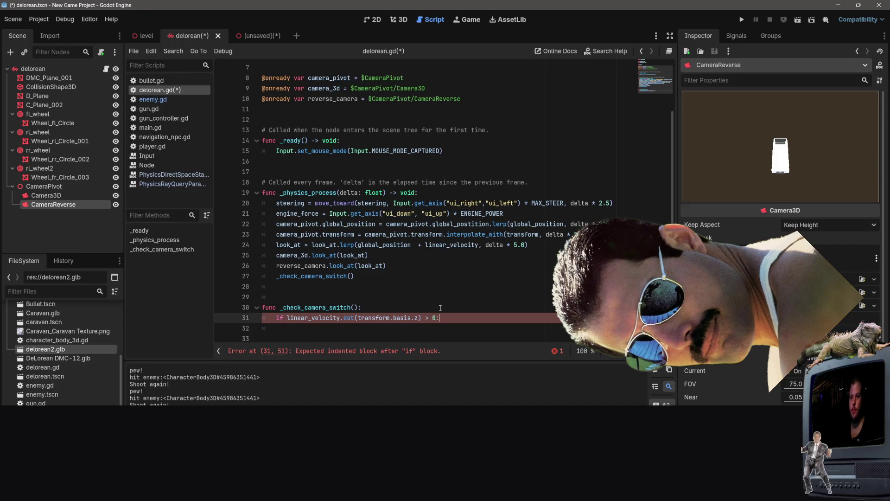
{"action": "key", "text": "Return"}
{"action": "type", "text": "camera_"}
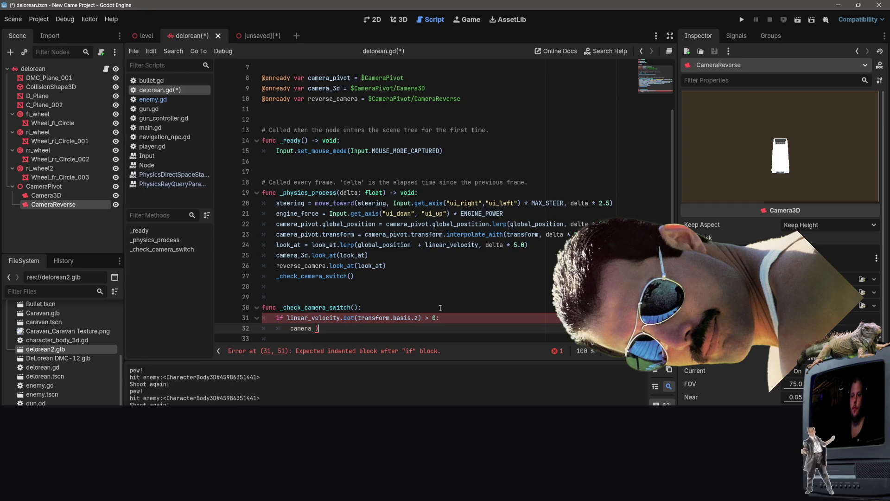
{"action": "type", "text": "3d.cur"}
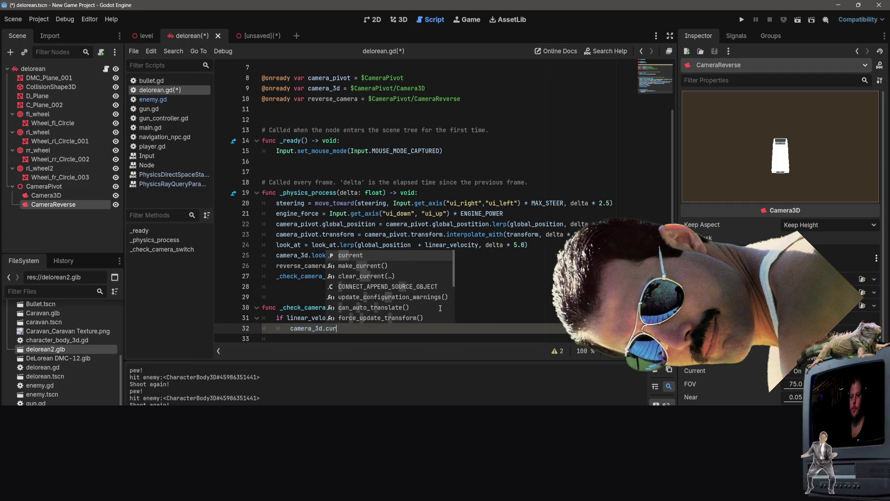
{"action": "type", "text": "rent"}
{"action": "type", "text": " - "}
{"action": "type", "text": "-0"}
- Set camera_3d.current to true and add an else branch with reverse_camera = true
{"action": "key", "text": "BackSpace"}
{"action": "key", "text": "BackSpace"}
{"action": "key", "text": "BackSpace"}
{"action": "type", "text": "true"}
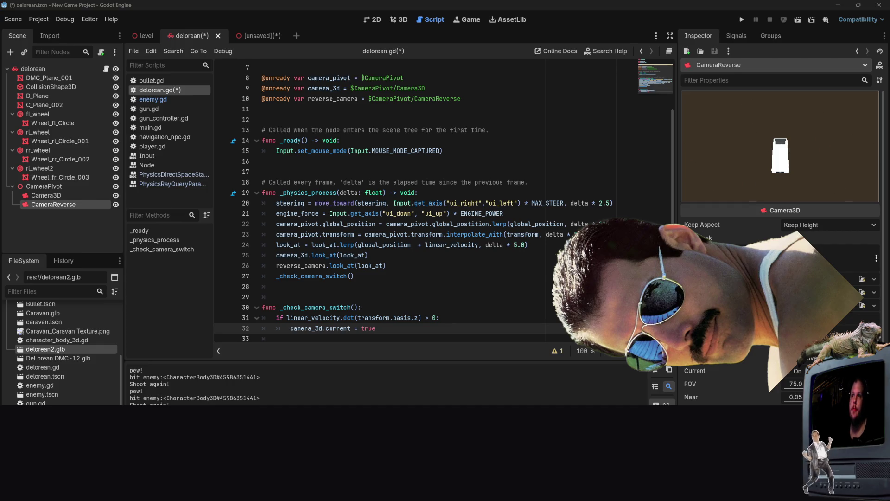
{"action": "left_click", "coordinate": [474, 337]}
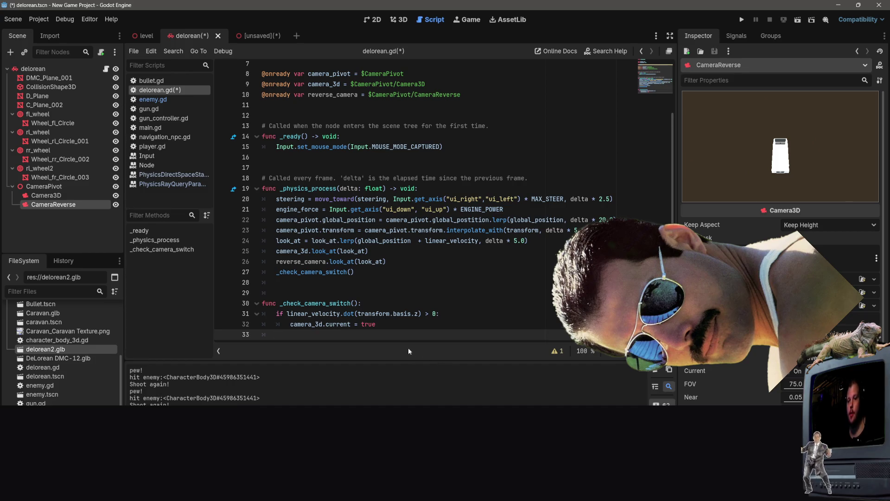
{"action": "type", "text": "else"}
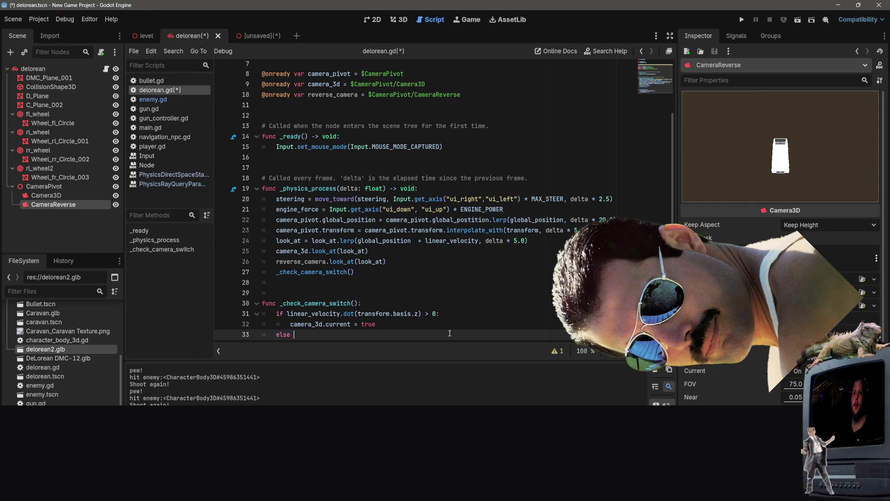
{"action": "key", "text": "BackSpace"}
{"action": "type", "text": ":"}
{"action": "key", "text": "Return"}
{"action": "type", "text": "reverse"}
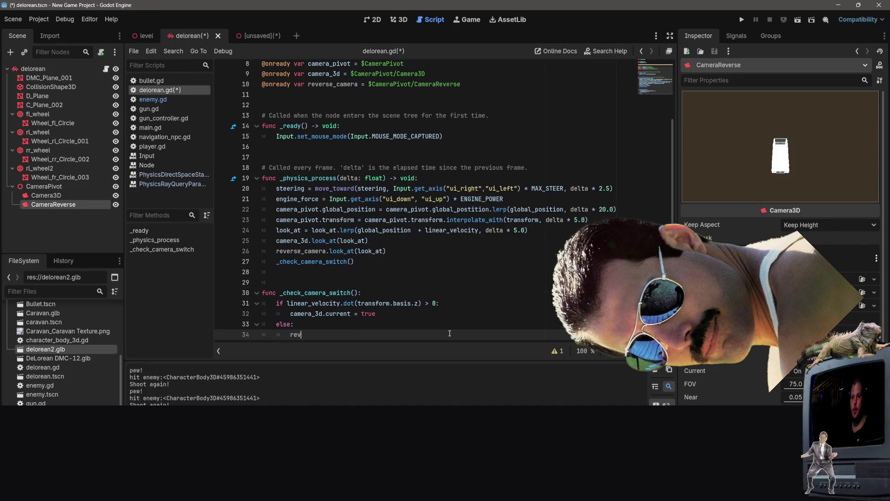
{"action": "key", "text": "Return"}
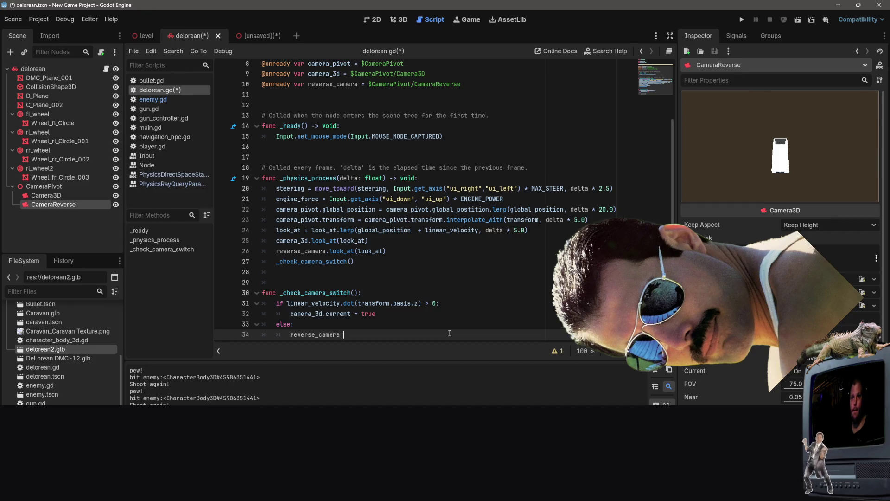
{"action": "type", "text": "= true"}
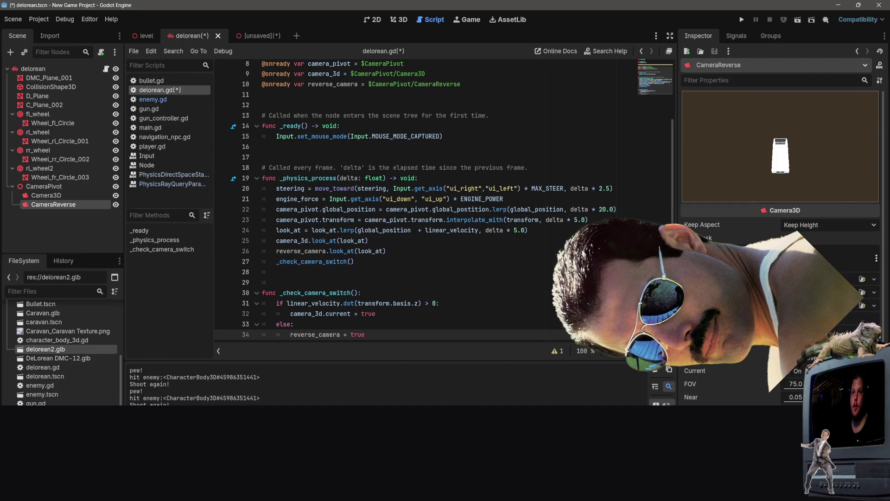
- Save delorean.gd and switch to the unsaved delorean2 scene
{"action": "left_click", "coordinate": [514, 146]}
{"action": "key", "text": "ctrl+s"}
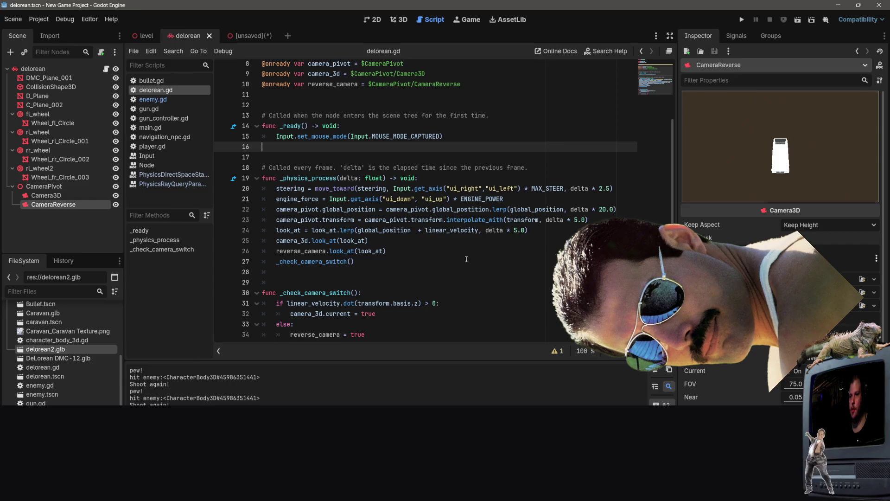
{"action": "scroll", "coordinate": [466, 259], "scroll_direction": "up", "scroll_amount": 3}
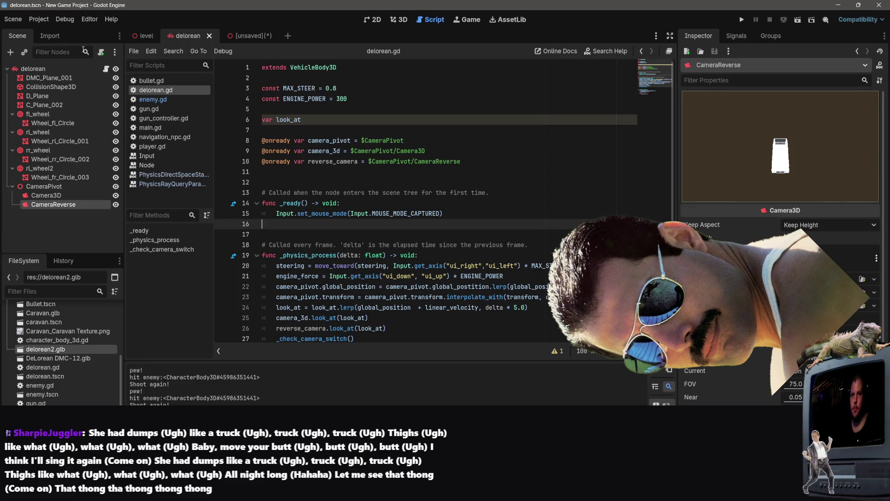
{"action": "left_click", "coordinate": [255, 39]}
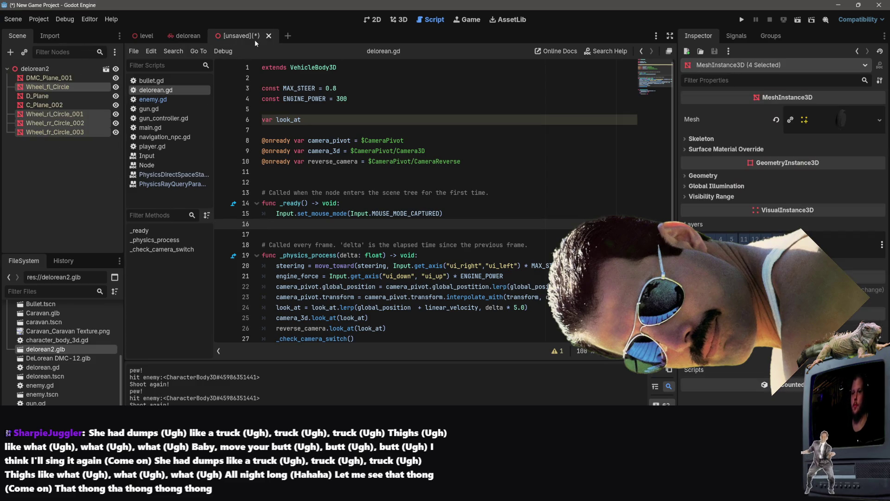
- Close the delorean2 scene without saving and create a new 3D Scene
{"action": "left_click", "coordinate": [268, 36]}
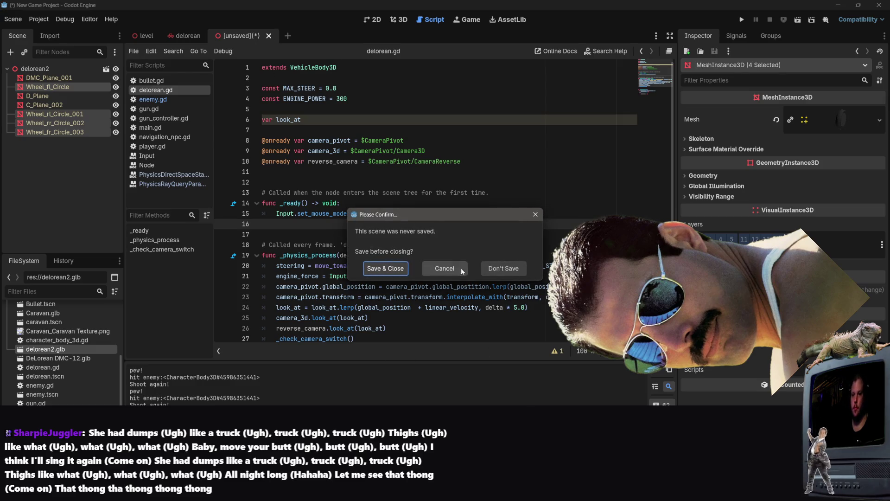
{"action": "left_click", "coordinate": [497, 268]}
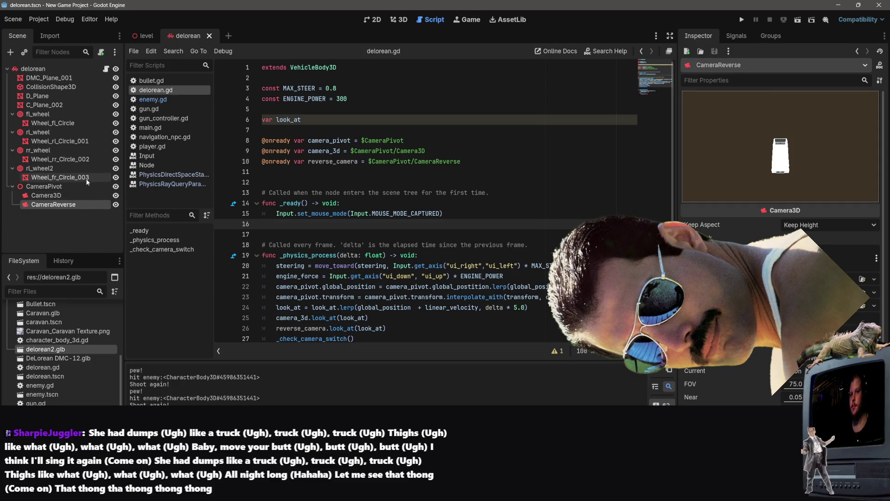
{"action": "left_click", "coordinate": [148, 37]}
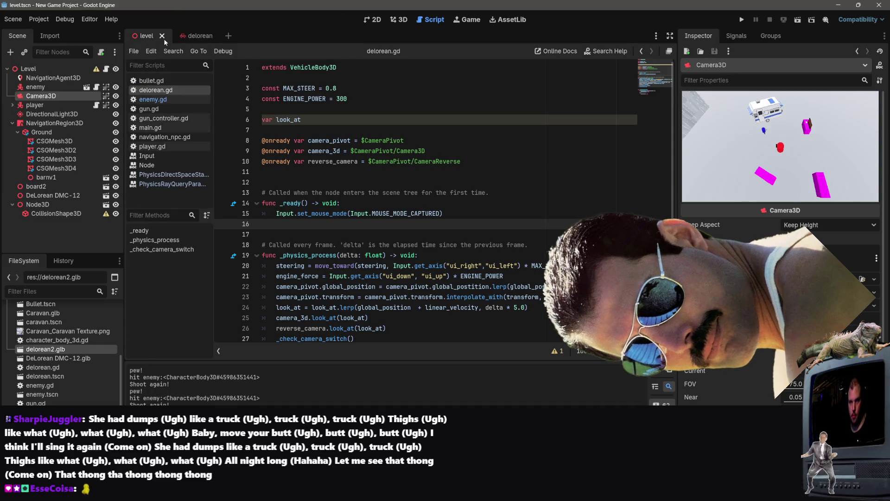
{"action": "left_click", "coordinate": [13, 19]}
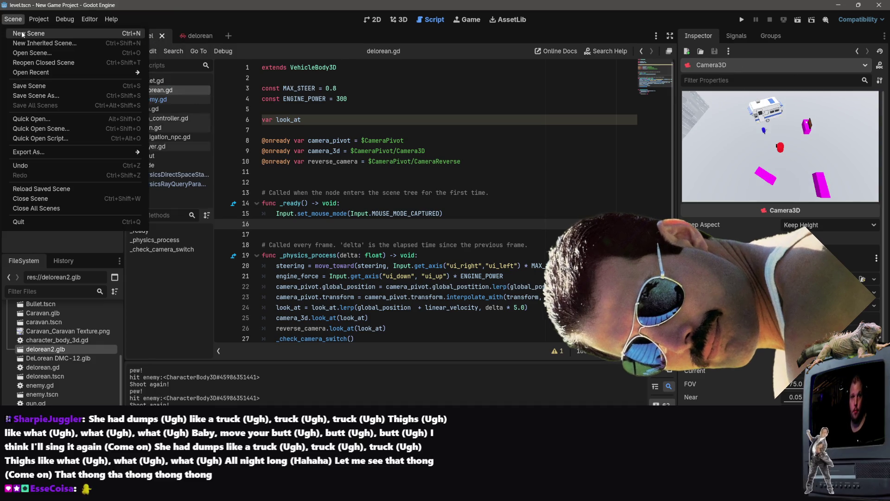
{"action": "left_click", "coordinate": [61, 36]}
{"action": "left_click", "coordinate": [91, 97]}
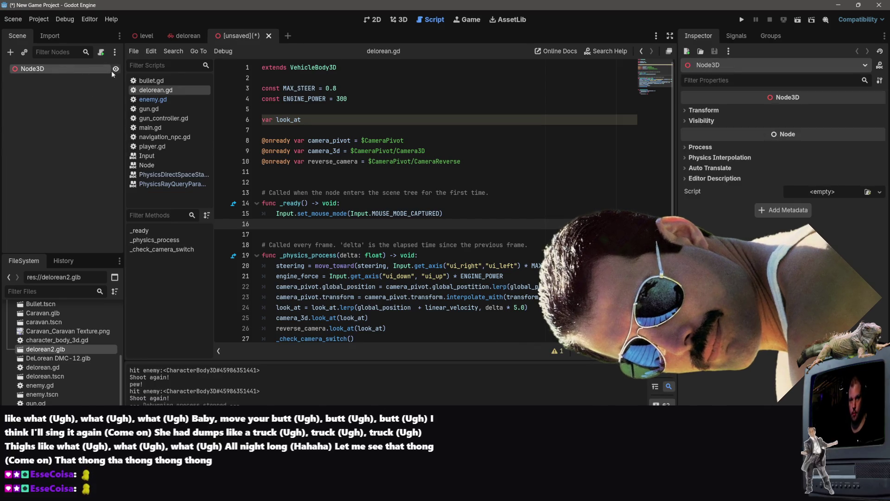
- Check the level scene's player, Ground and NavigationRegion3D nodes, then return to the new scene
{"action": "right_click", "coordinate": [47, 68]}
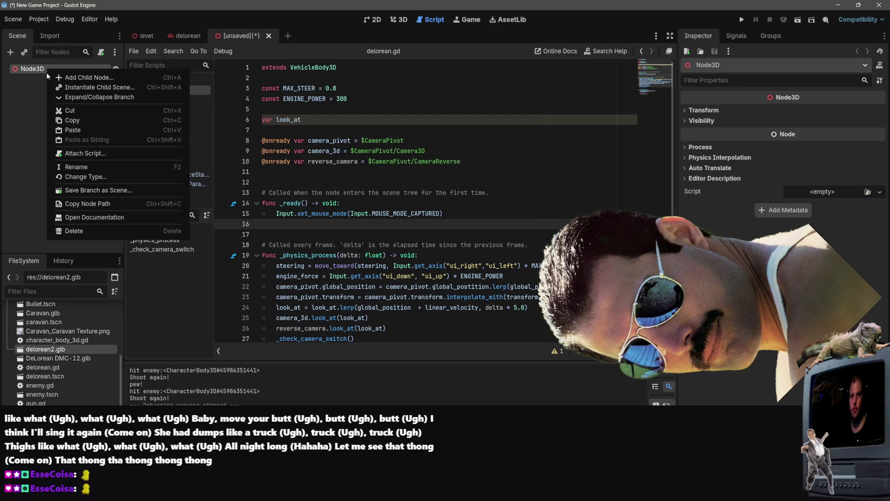
{"action": "left_click", "coordinate": [149, 35]}
{"action": "left_click", "coordinate": [149, 36]}
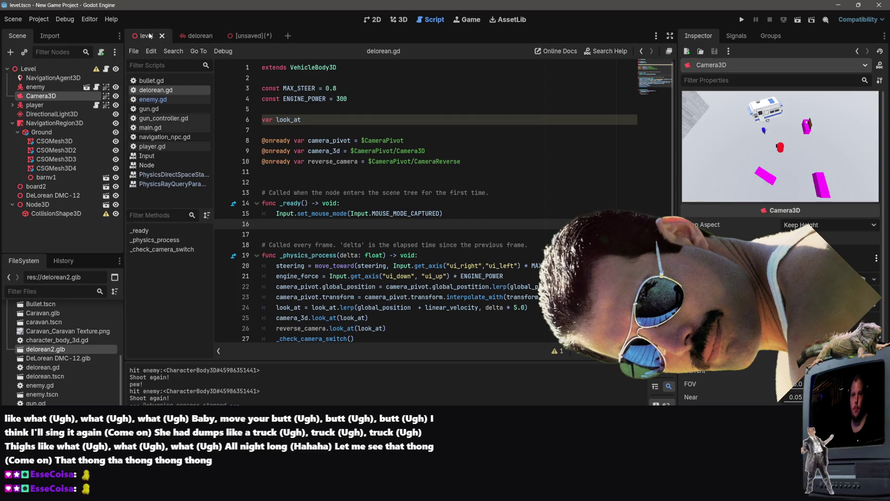
{"action": "left_click", "coordinate": [51, 104]}
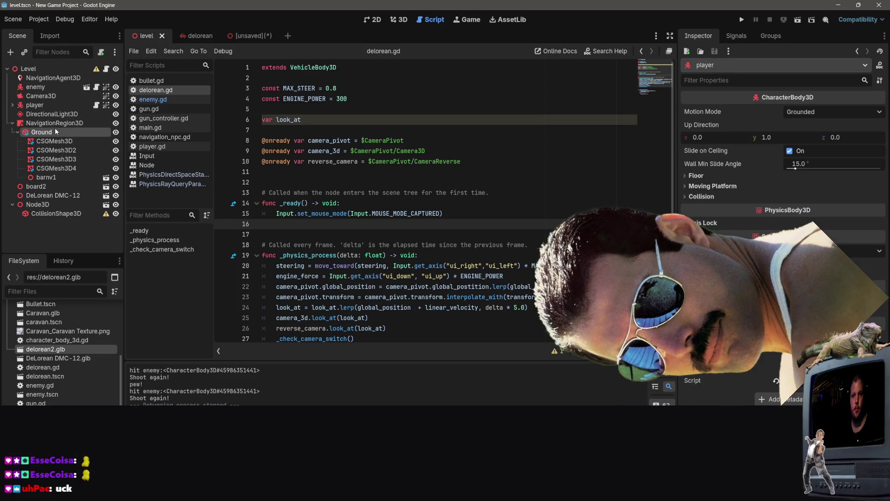
{"action": "left_click", "coordinate": [55, 132]}
{"action": "left_click", "coordinate": [57, 124]}
{"action": "left_click", "coordinate": [55, 132]}
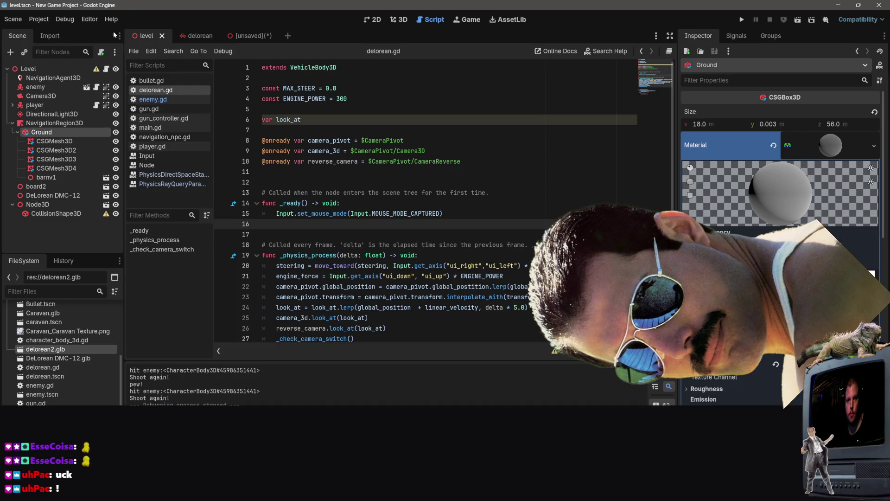
{"action": "left_click", "coordinate": [252, 38]}
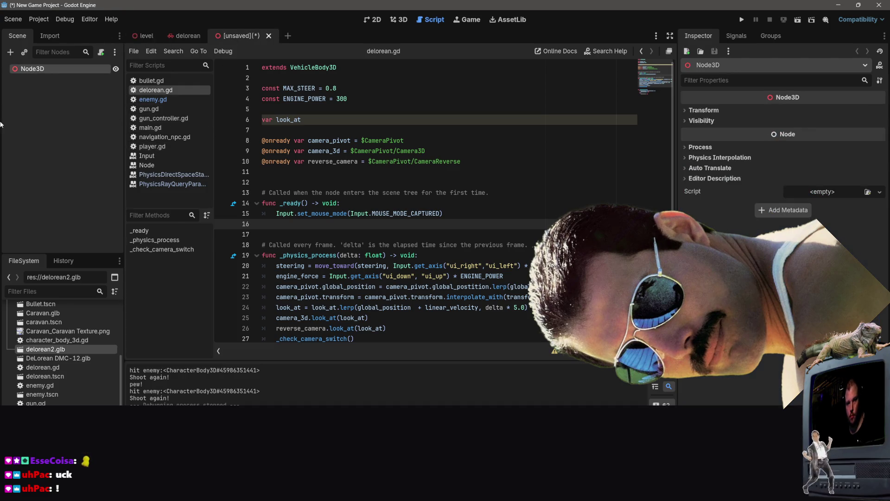
- Paste the copied Ground into the new scene and replace the Node3D root with a fresh 3D root
{"action": "key", "text": "ctrl+v"}
{"action": "left_click", "coordinate": [51, 70]}
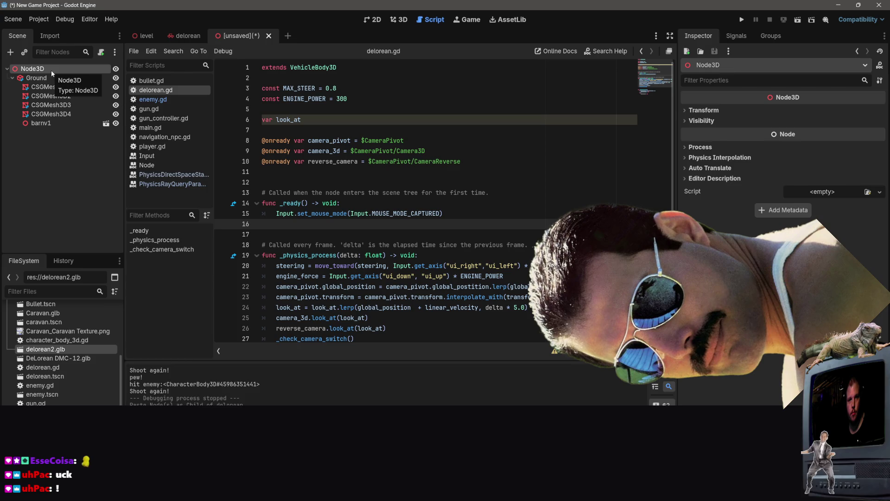
{"action": "right_click", "coordinate": [51, 70]}
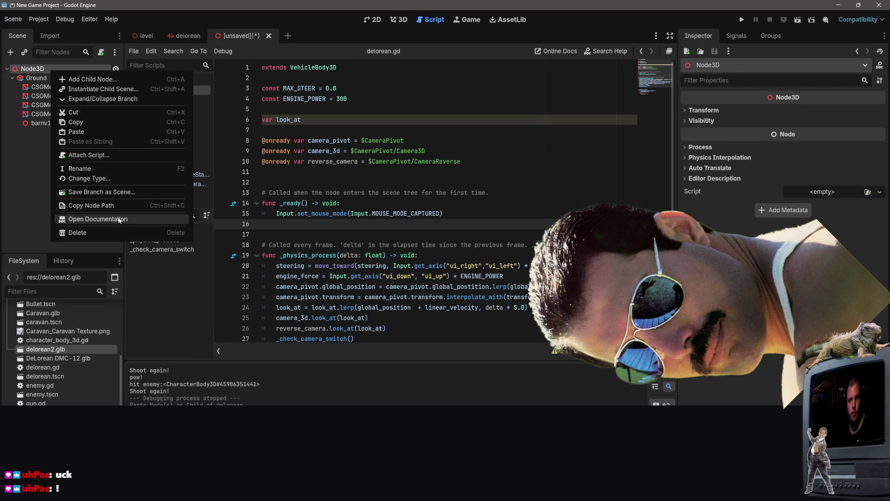
{"action": "left_click", "coordinate": [112, 232]}
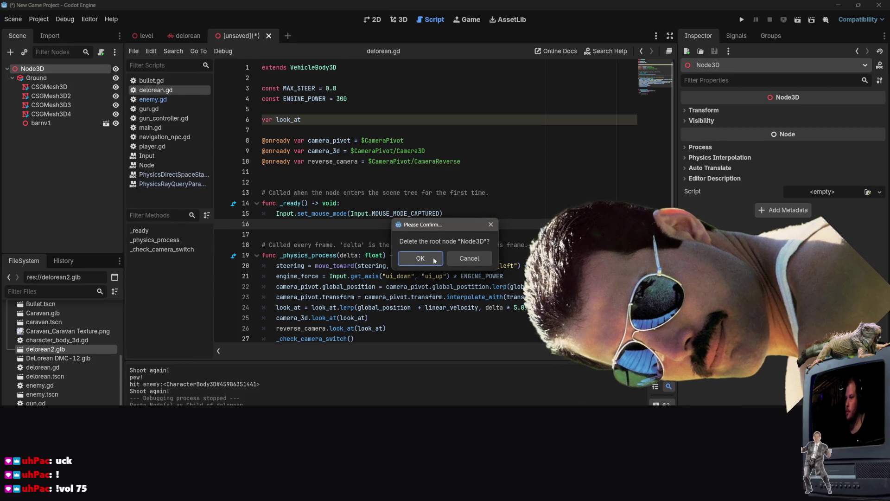
{"action": "left_click", "coordinate": [434, 257]}
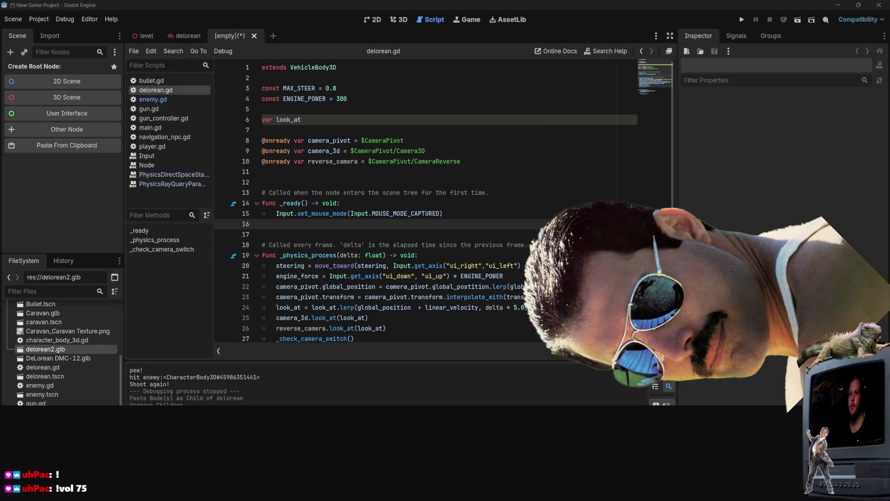
{"action": "left_click", "coordinate": [72, 100]}
{"action": "right_click", "coordinate": [37, 68]}
{"action": "left_click", "coordinate": [33, 74]}
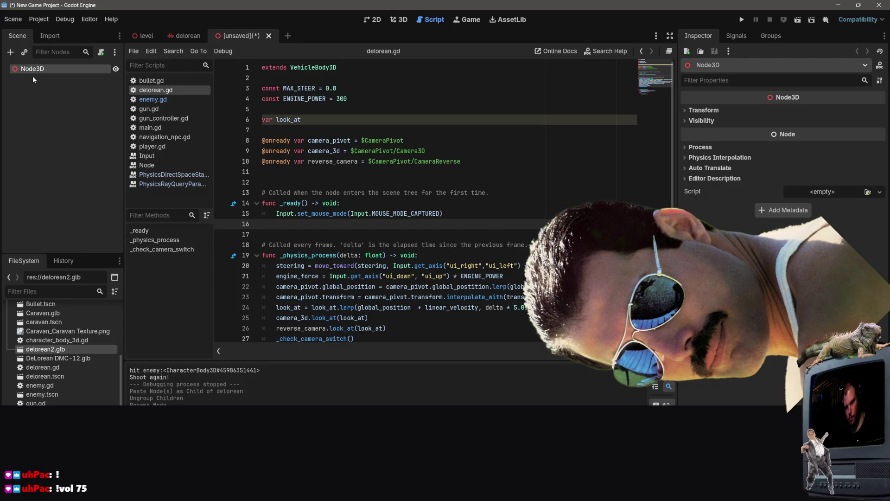
- Rename the root node to Level2 and save the scene as level_2.tscn
{"action": "left_click", "coordinate": [146, 36]}
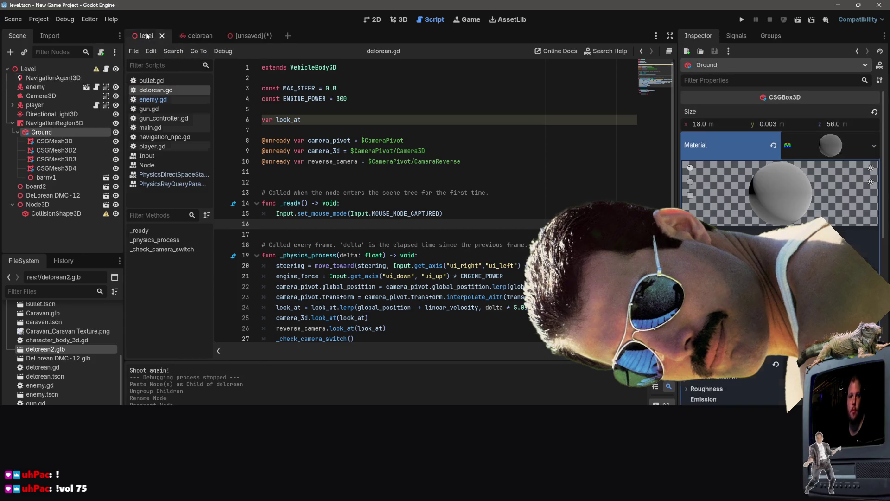
{"action": "left_click", "coordinate": [250, 35]}
{"action": "left_click", "coordinate": [31, 69]}
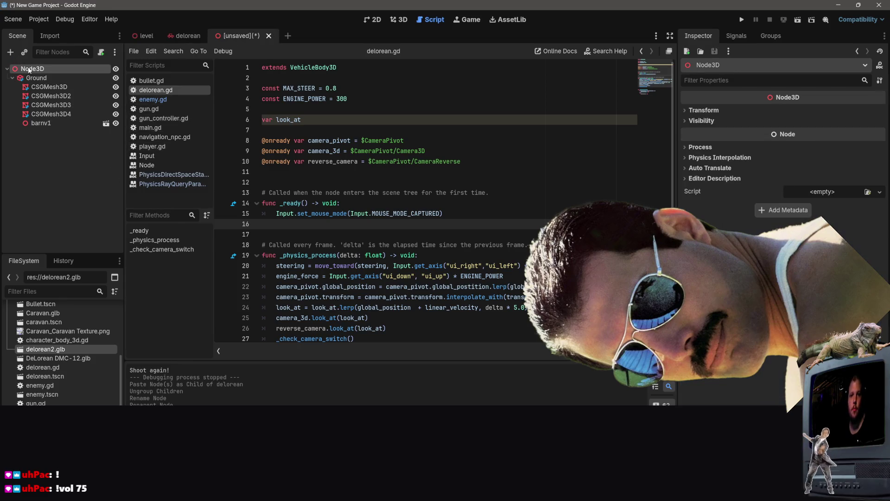
{"action": "left_click", "coordinate": [31, 70]}
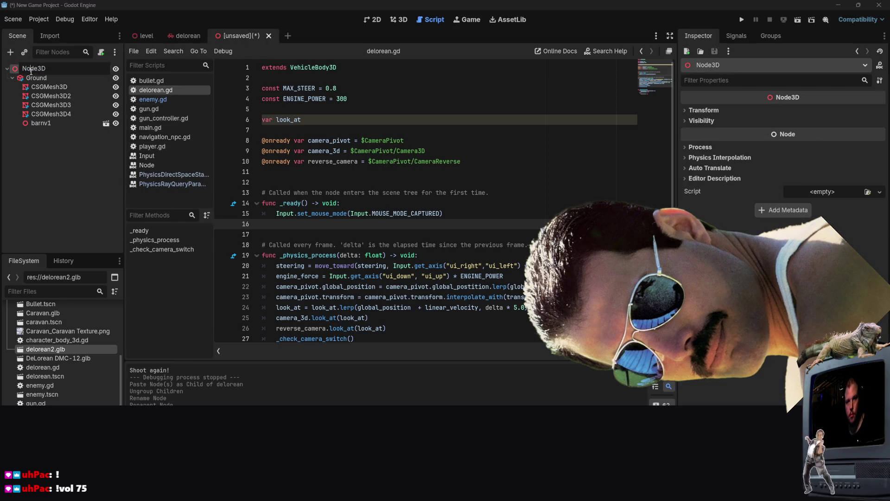
{"action": "type", "text": "Levbel"}
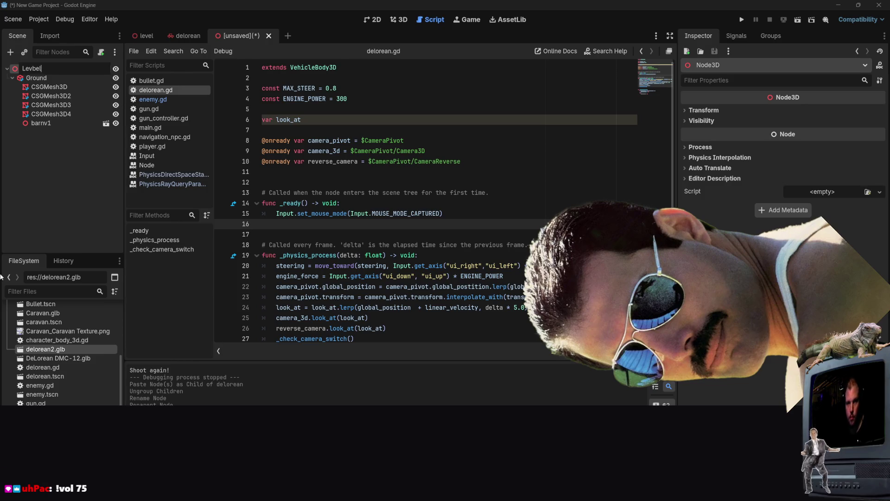
{"action": "type", "text": "2"}
{"action": "key", "text": "Return"}
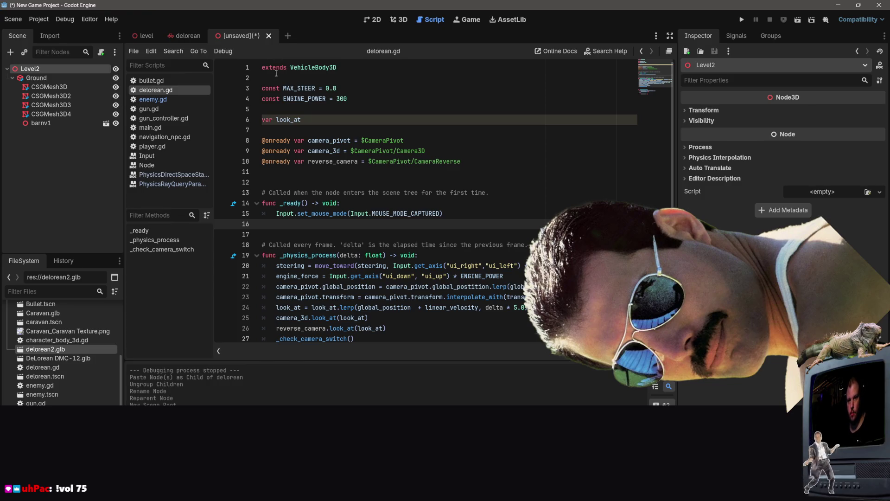
{"action": "key", "text": "ctrl+s"}
{"action": "left_click", "coordinate": [371, 391]}
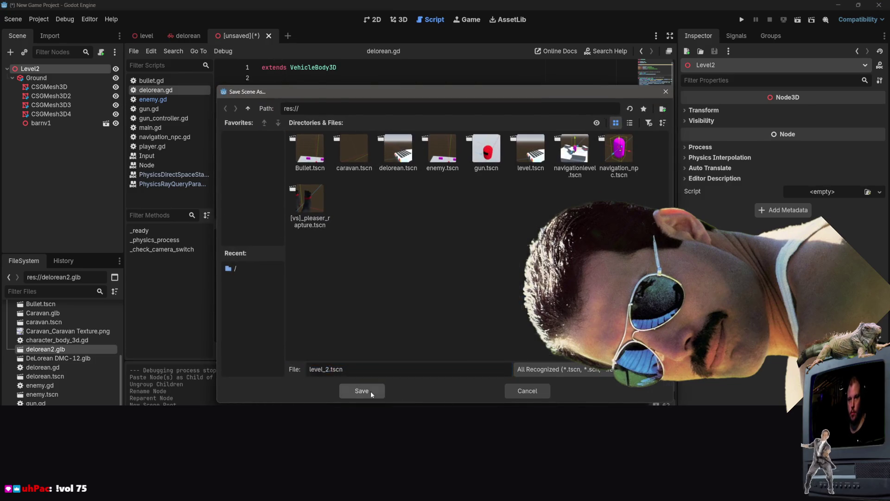
{"action": "left_click", "coordinate": [399, 20]}
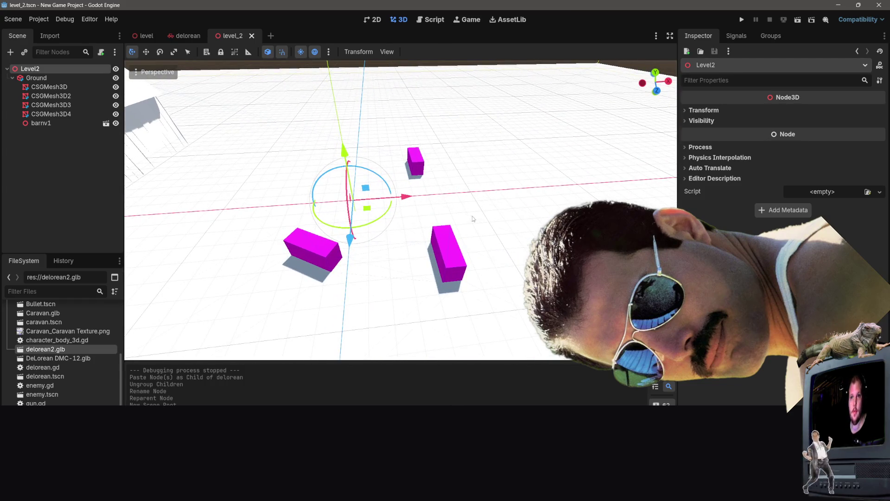
- Add the preview sun to Level2 as a DirectionalLight3D
{"action": "left_click", "coordinate": [54, 74]}
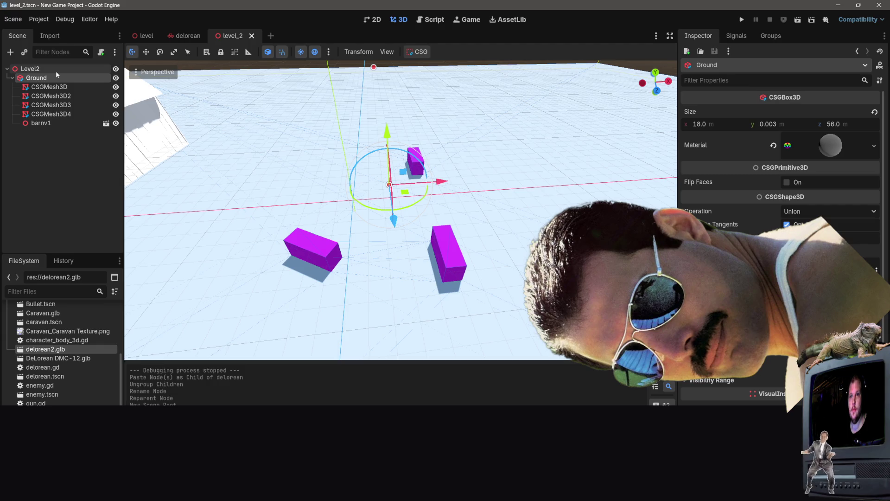
{"action": "left_click", "coordinate": [56, 71]}
{"action": "left_click", "coordinate": [302, 53]}
{"action": "left_click", "coordinate": [302, 53]}
{"action": "left_click", "coordinate": [314, 55]}
{"action": "left_click", "coordinate": [314, 55]}
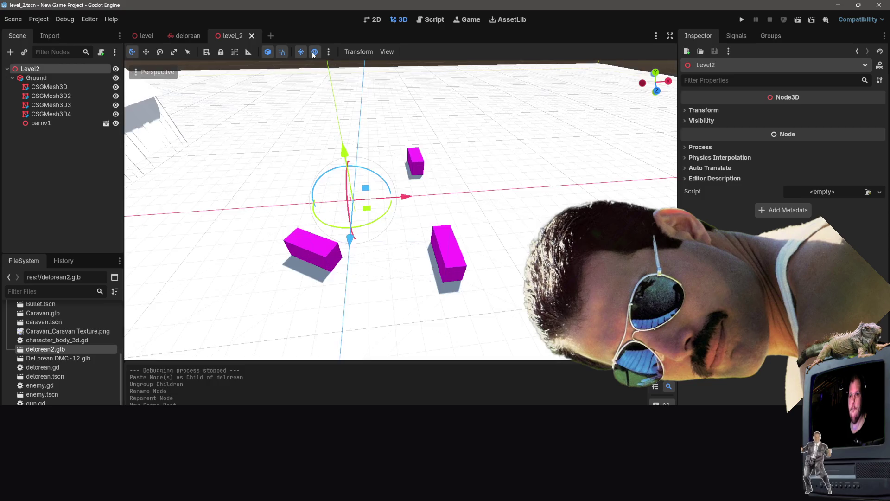
{"action": "left_click", "coordinate": [302, 53]}
{"action": "left_click", "coordinate": [314, 53]}
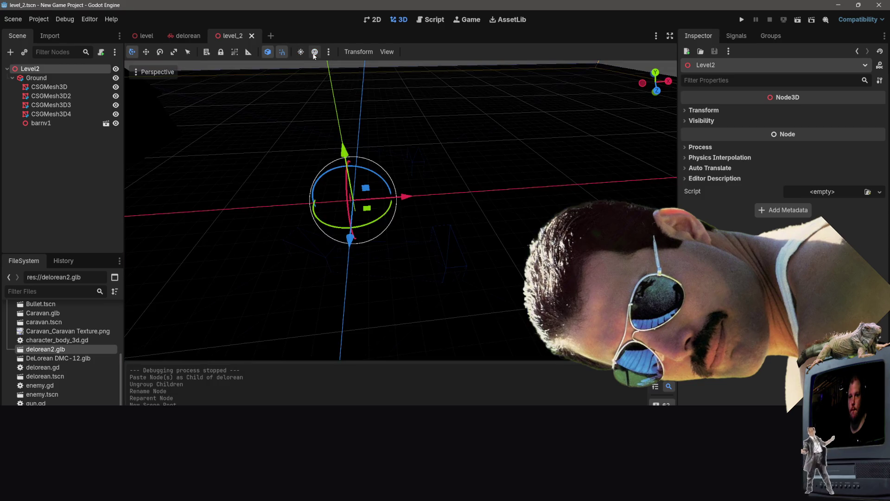
{"action": "left_click", "coordinate": [314, 54]}
{"action": "left_click", "coordinate": [299, 53]}
{"action": "left_click", "coordinate": [328, 51]}
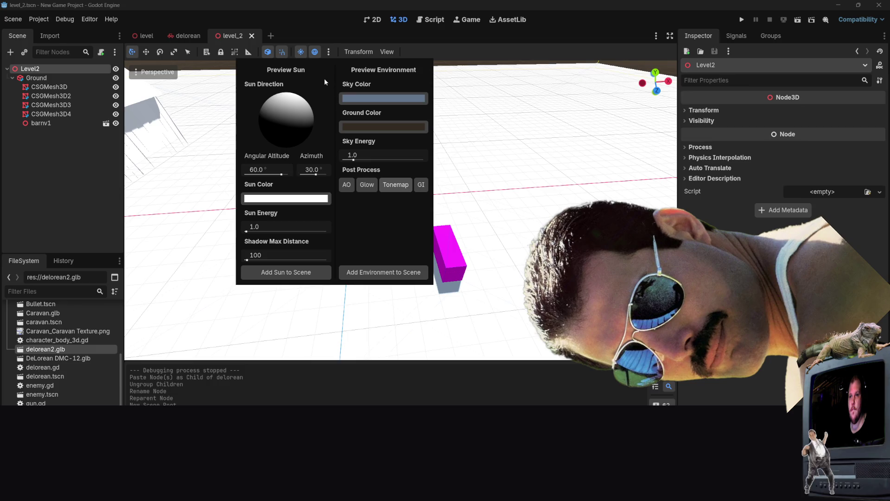
{"action": "left_click", "coordinate": [292, 273]}
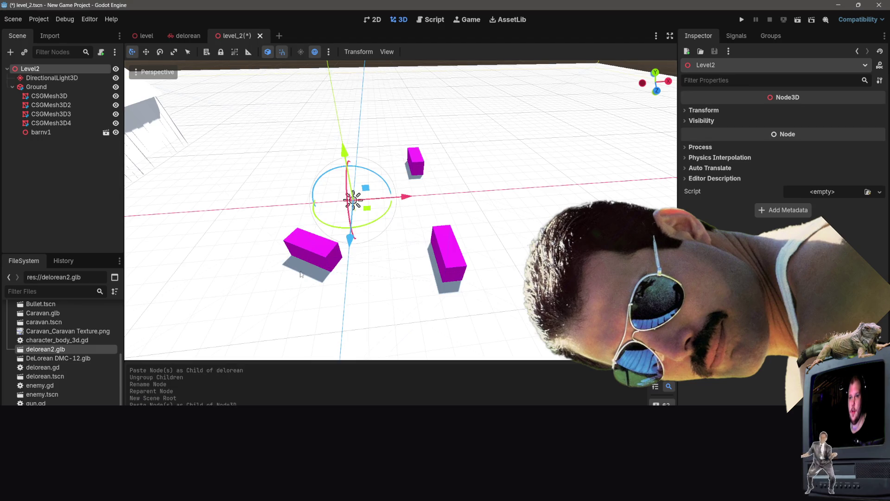
- Set the preview sky energy to 0.65 and add the WorldEnvironment to the scene
{"action": "left_click", "coordinate": [315, 52]}
{"action": "left_click", "coordinate": [315, 52]}
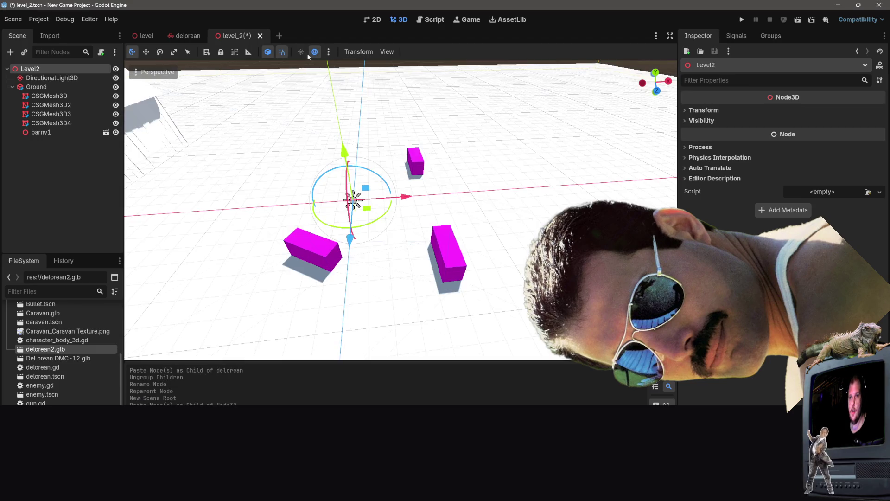
{"action": "left_click_drag", "start_coordinate": [324, 62], "coordinate": [331, 70]}
{"action": "left_click", "coordinate": [328, 53]}
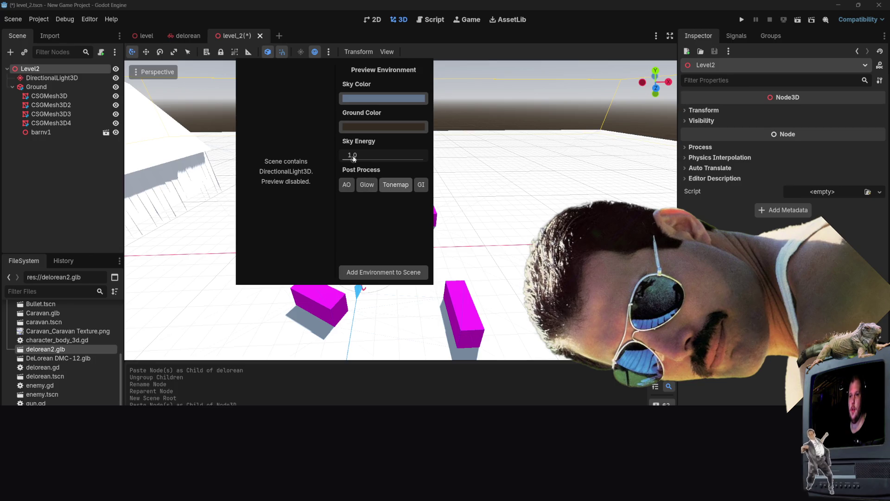
{"action": "mouse_move", "coordinate": [353, 159]}
{"action": "left_mouse_down"}
{"action": "mouse_move", "coordinate": [410, 161]}
{"action": "mouse_move", "coordinate": [324, 161]}
{"action": "mouse_move", "coordinate": [357, 167]}
{"action": "mouse_move", "coordinate": [350, 164]}
{"action": "left_mouse_up"}
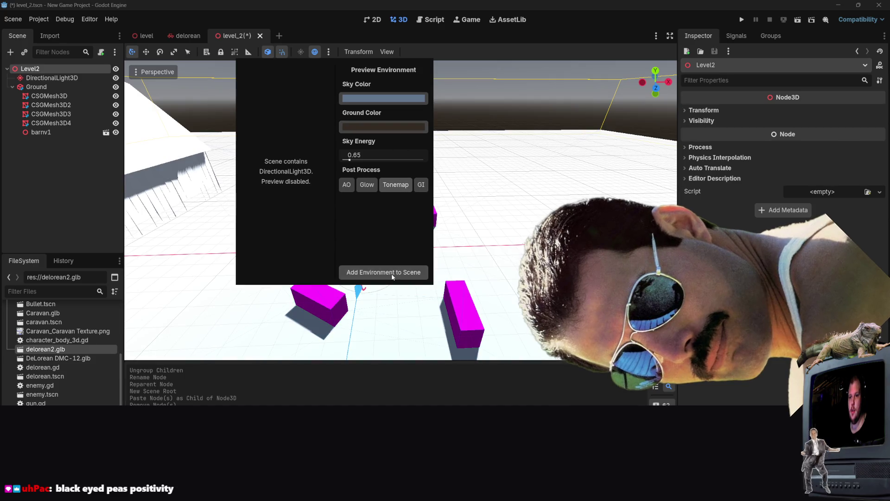
{"action": "left_click", "coordinate": [392, 274]}
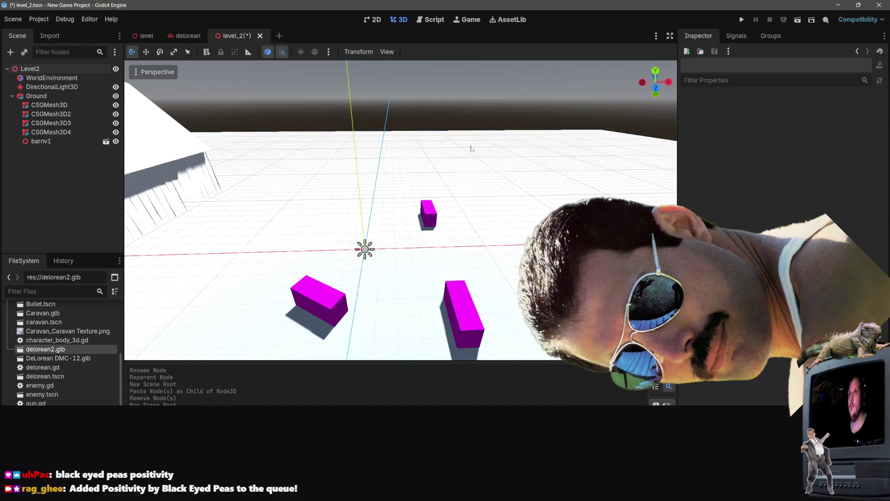
{"action": "left_click_drag", "start_coordinate": [516, 229], "coordinate": [125, 208]}
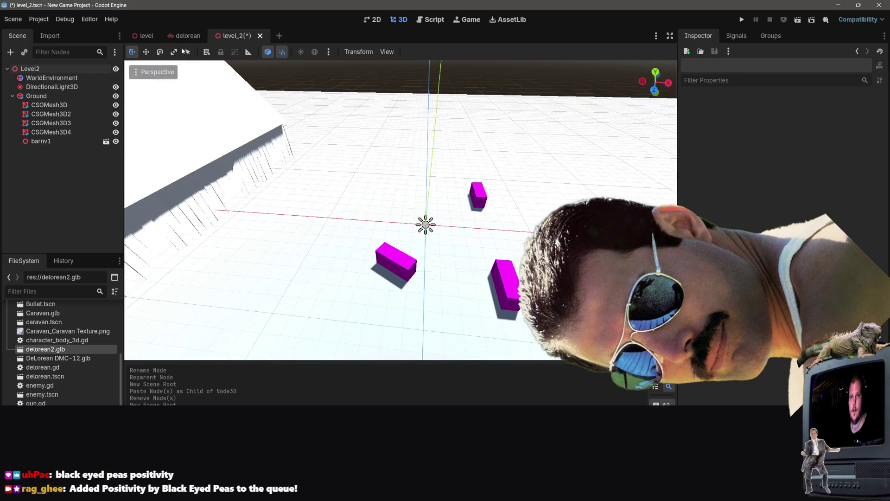
- Instance delorean.tscn as a child scene of Level2 via Instantiate Child Scene
{"action": "right_click", "coordinate": [60, 69]}
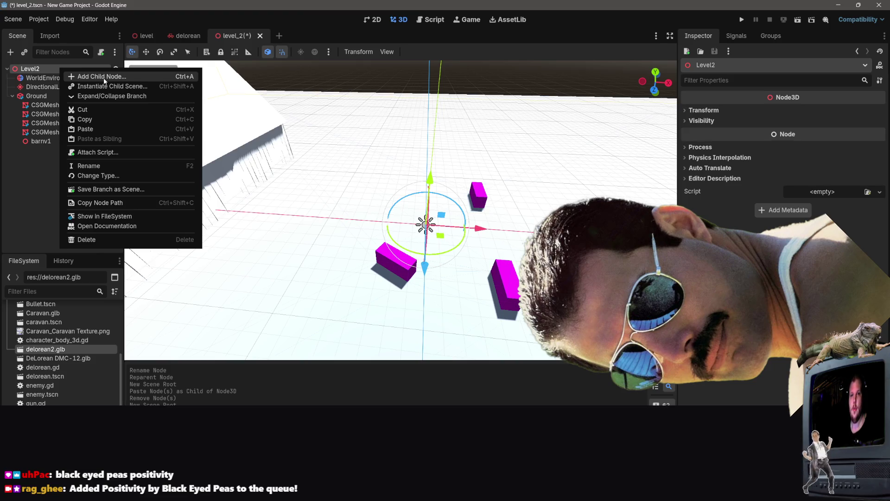
{"action": "left_click", "coordinate": [103, 76]}
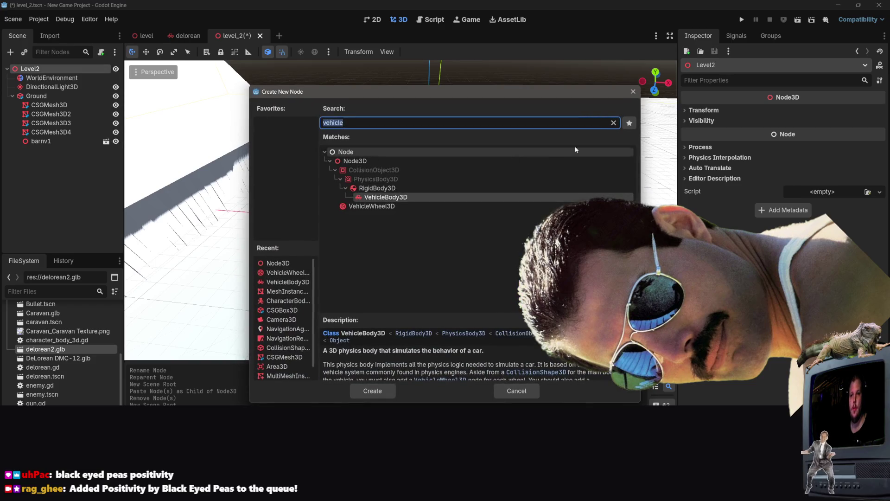
{"action": "key", "text": "Escape"}
{"action": "right_click", "coordinate": [87, 184]}
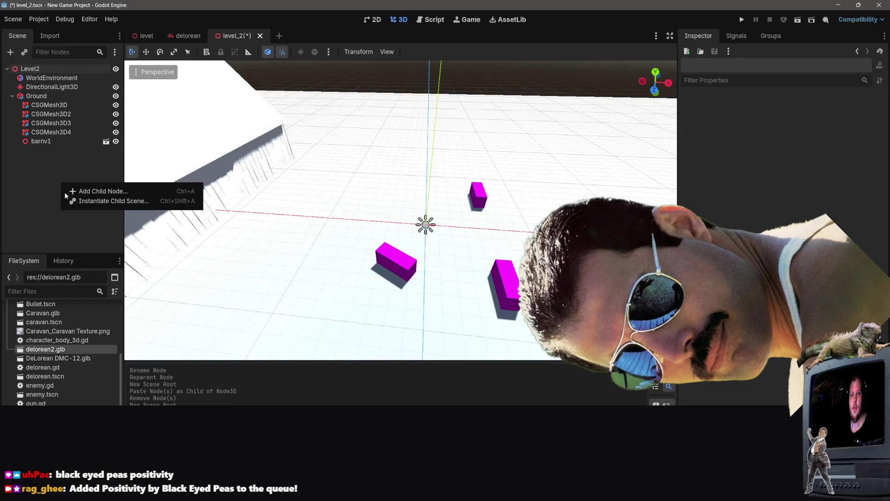
{"action": "left_click", "coordinate": [144, 190]}
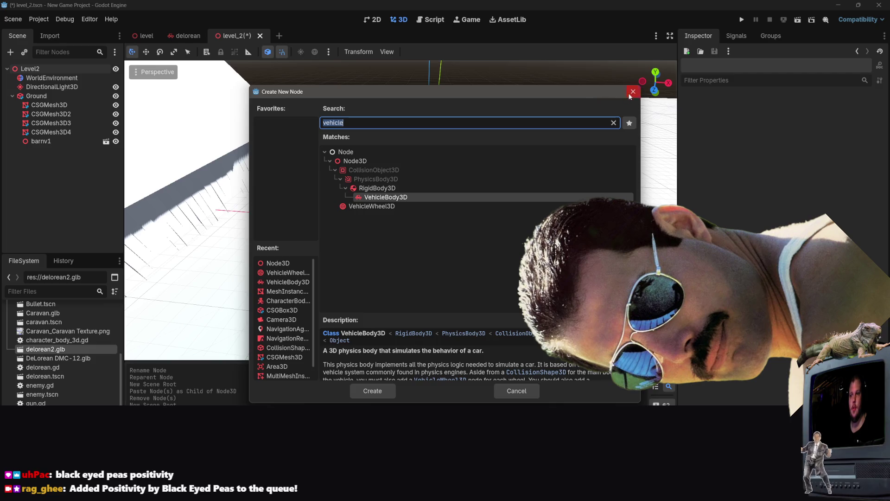
{"action": "left_click", "coordinate": [631, 92]}
{"action": "right_click", "coordinate": [9, 187]}
{"action": "left_click", "coordinate": [55, 207]}
{"action": "scroll", "coordinate": [333, 223], "scroll_direction": "down", "scroll_amount": 5}
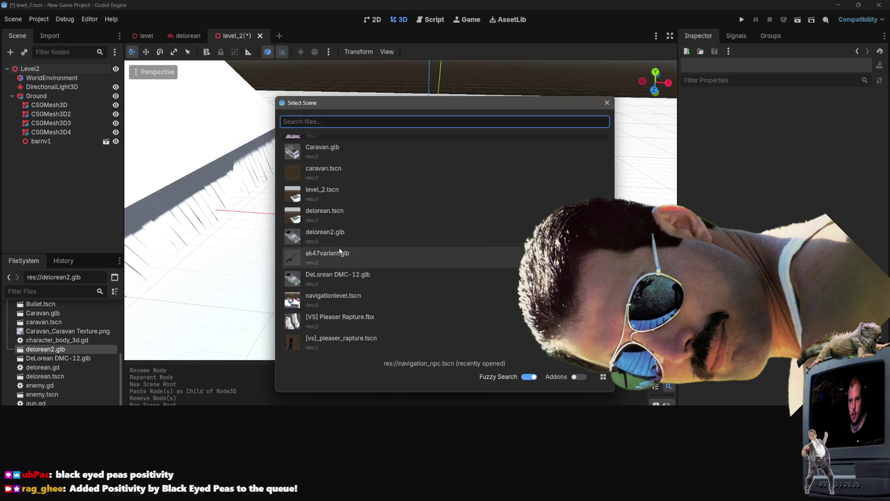
{"action": "scroll", "coordinate": [369, 233], "scroll_direction": "up", "scroll_amount": 1}
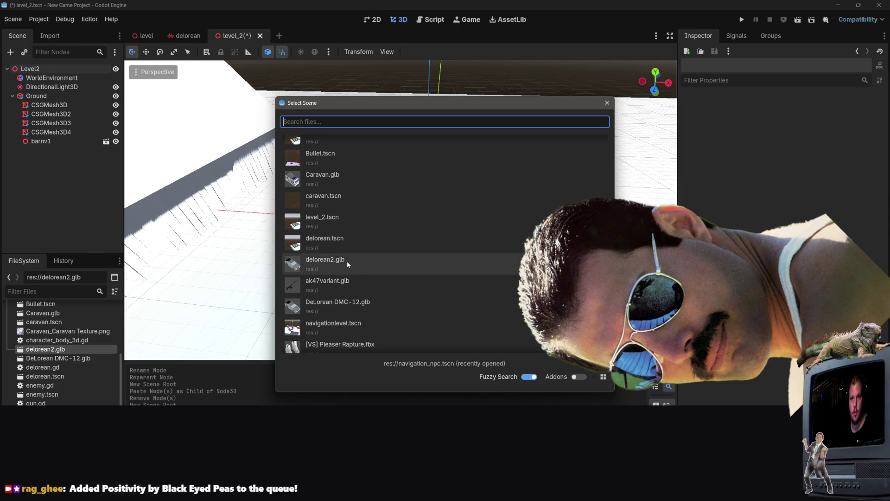
{"action": "double_click", "coordinate": [331, 245]}
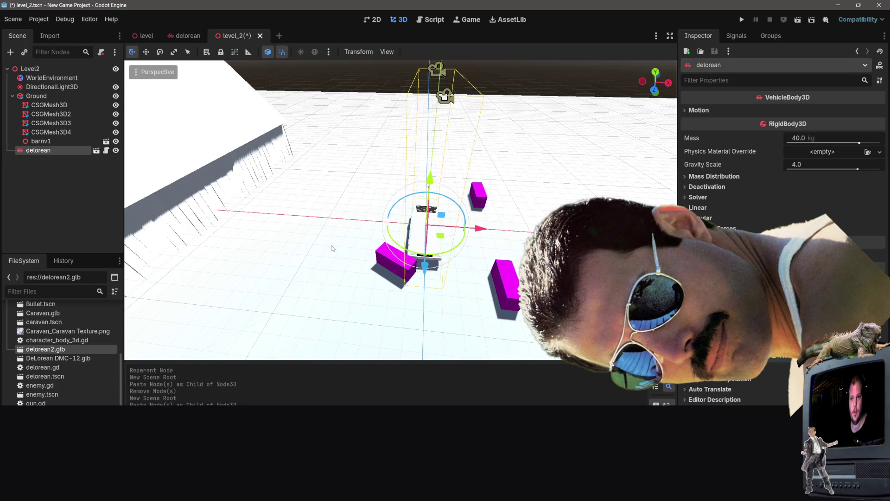
{"action": "left_click_drag", "start_coordinate": [351, 214], "coordinate": [296, 218]}
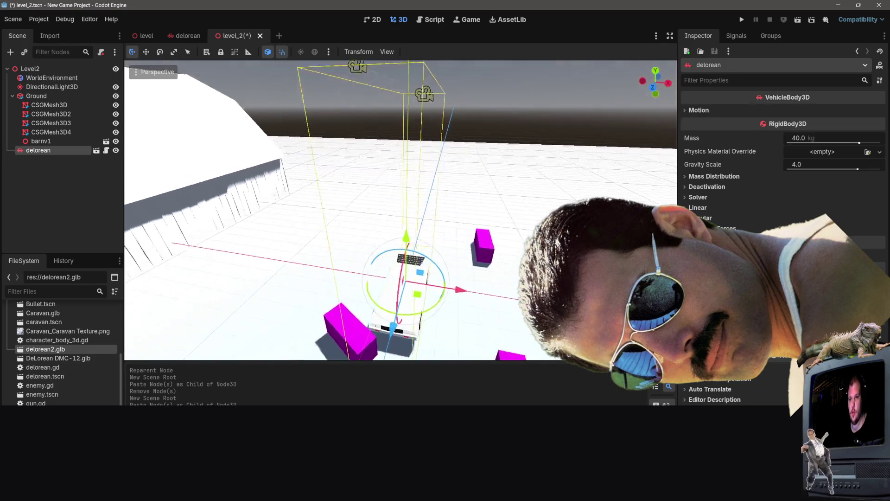
- Move the delorean along its Z axis so it sits on the ground
{"action": "left_click_drag", "start_coordinate": [379, 235], "coordinate": [491, 246]}
{"action": "scroll", "coordinate": [400, 210], "scroll_direction": "down", "scroll_amount": 2}
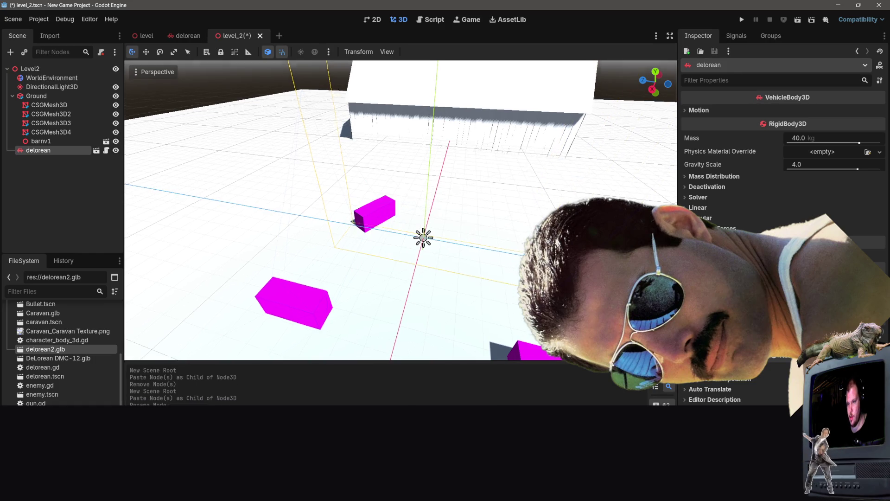
{"action": "mouse_move", "coordinate": [401, 211]}
{"action": "left_mouse_down"}
{"action": "mouse_move", "coordinate": [433, 208]}
{"action": "mouse_move", "coordinate": [420, 210]}
{"action": "left_mouse_up"}
{"action": "scroll", "coordinate": [401, 210], "scroll_direction": "down", "scroll_amount": 2}
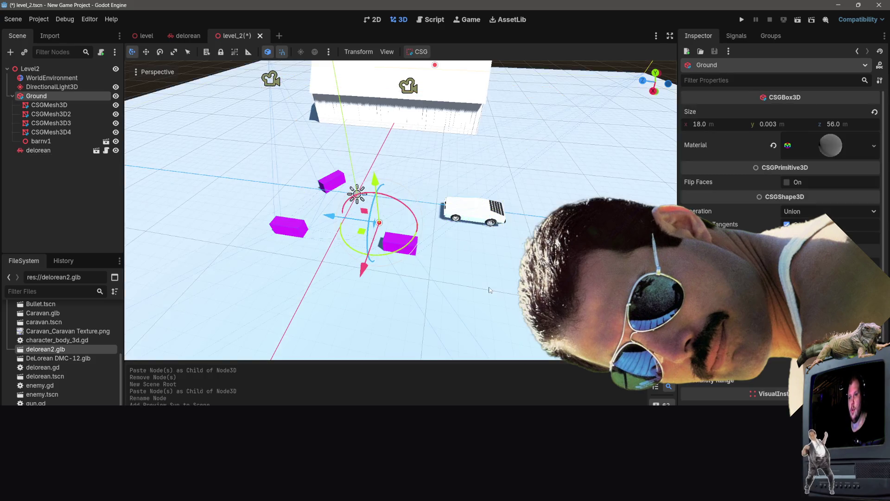
{"action": "left_click", "coordinate": [489, 287]}
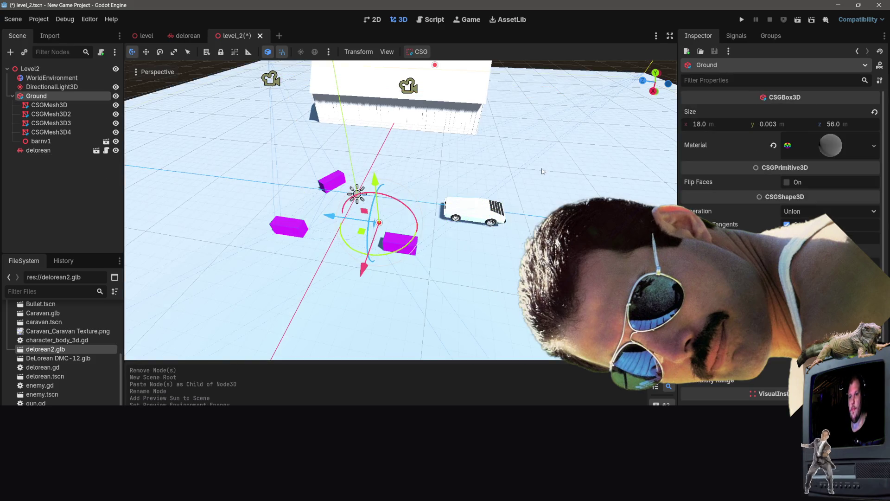
{"action": "left_click_drag", "start_coordinate": [523, 187], "coordinate": [469, 204]}
{"action": "left_click", "coordinate": [446, 74]}
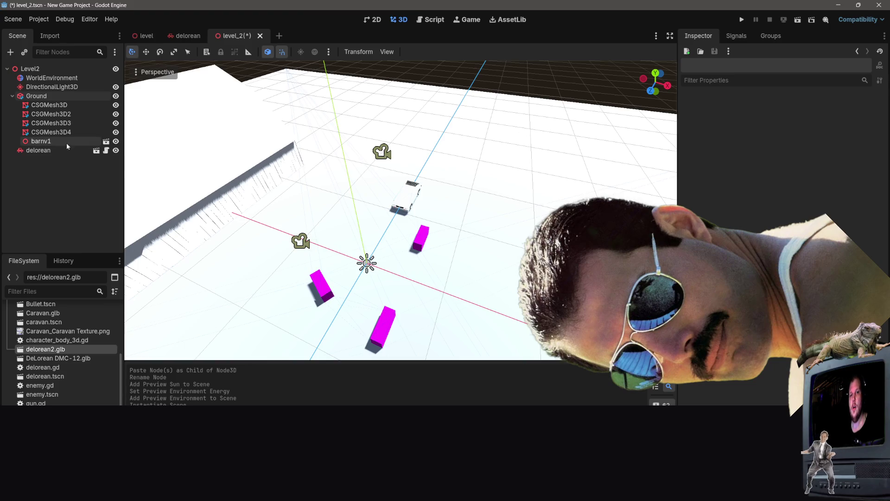
{"action": "left_click_drag", "start_coordinate": [321, 162], "coordinate": [413, 201]}
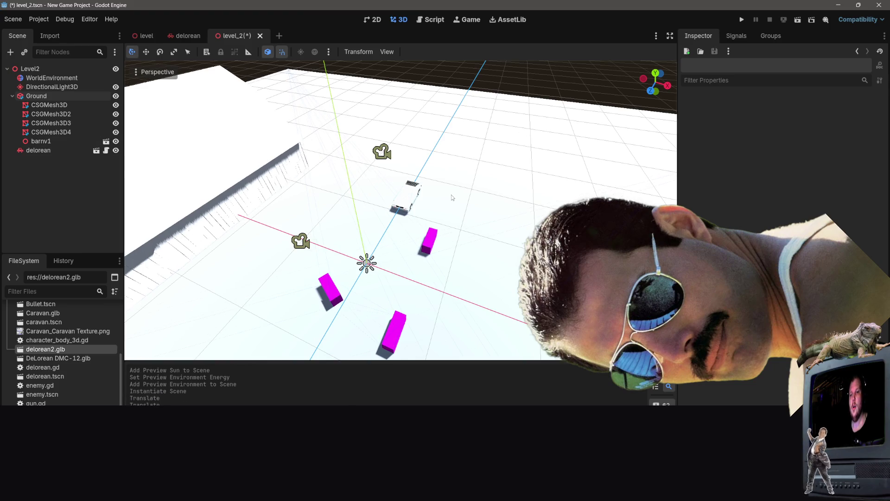
{"action": "left_click", "coordinate": [451, 195]}
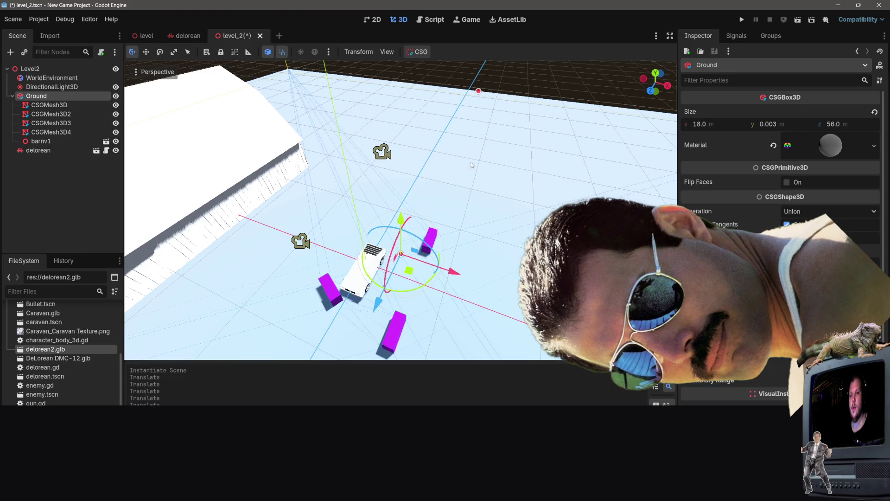
{"action": "left_click_drag", "start_coordinate": [471, 165], "coordinate": [459, 168]}
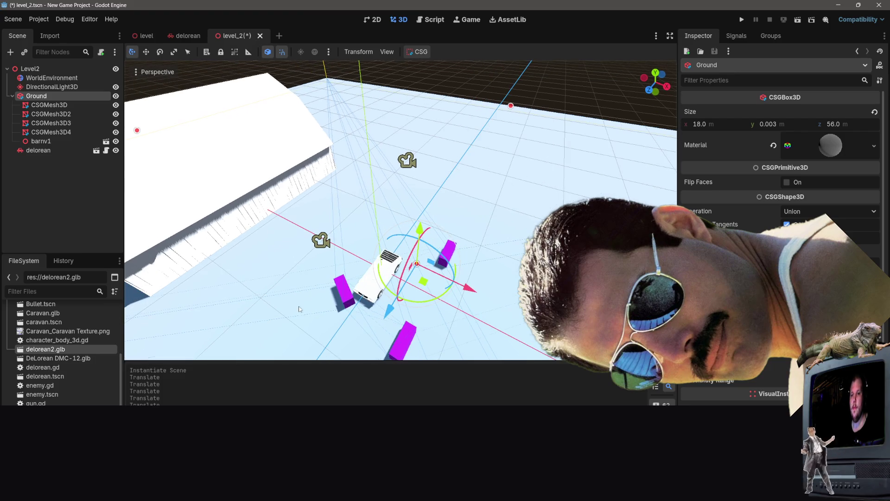
- Reposition a magenta box near the delorean, save level_2.tscn, and run the scene
{"action": "left_click", "coordinate": [345, 303]}
{"action": "left_click_drag", "start_coordinate": [345, 303], "coordinate": [261, 309]}
{"action": "key", "text": "ctrl+z"}
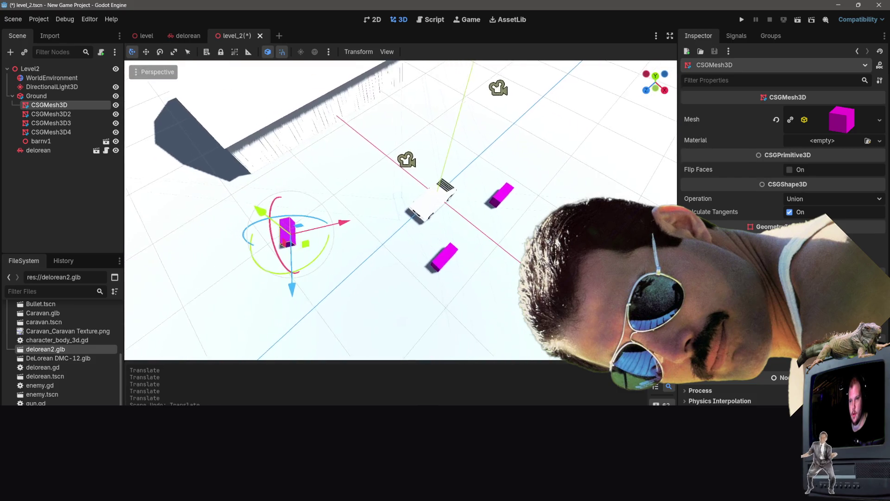
{"action": "key", "text": "ctrl+z"}
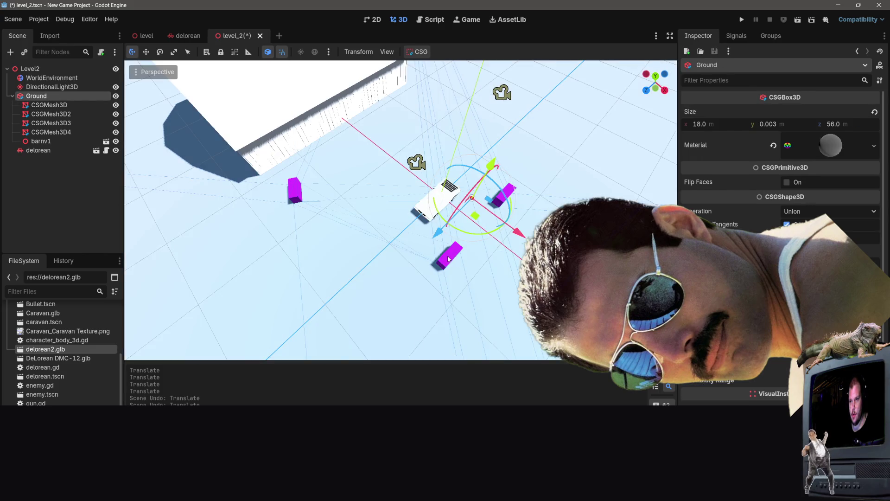
{"action": "left_click", "coordinate": [449, 259]}
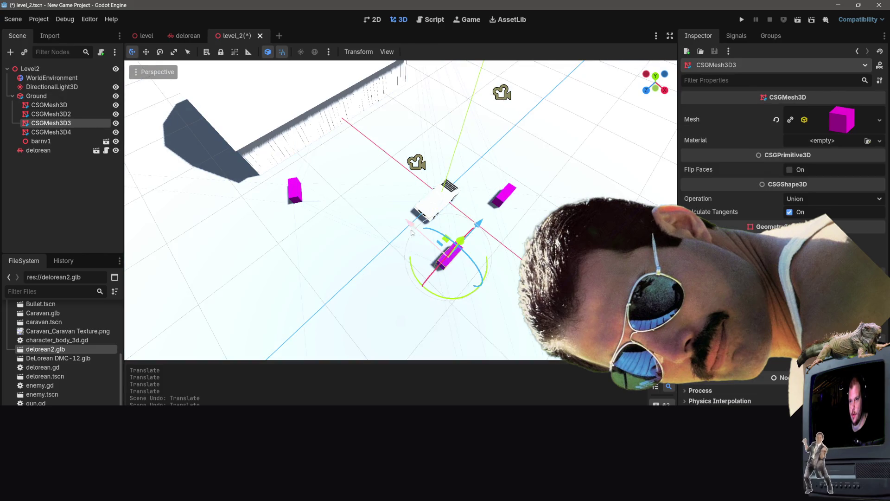
{"action": "key", "text": "ctrl+z"}
{"action": "key", "text": "ctrl+z"}
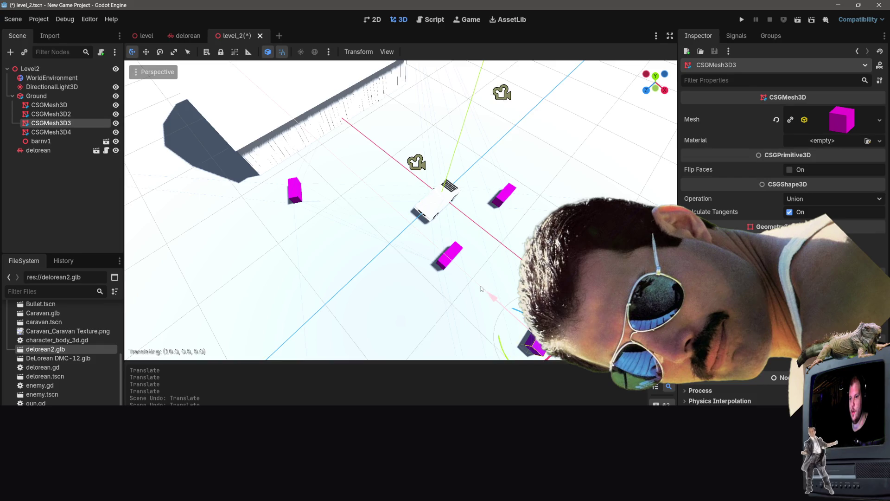
{"action": "left_click", "coordinate": [450, 261]}
{"action": "mouse_move", "coordinate": [450, 259]}
{"action": "left_mouse_down"}
{"action": "mouse_move", "coordinate": [482, 284]}
{"action": "mouse_move", "coordinate": [448, 314]}
{"action": "left_mouse_up"}
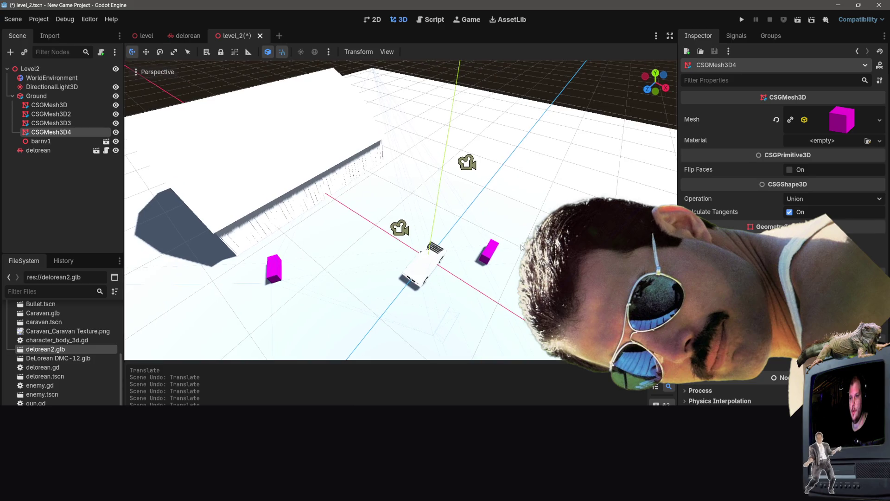
{"action": "left_click", "coordinate": [483, 250]}
{"action": "left_click", "coordinate": [482, 253]}
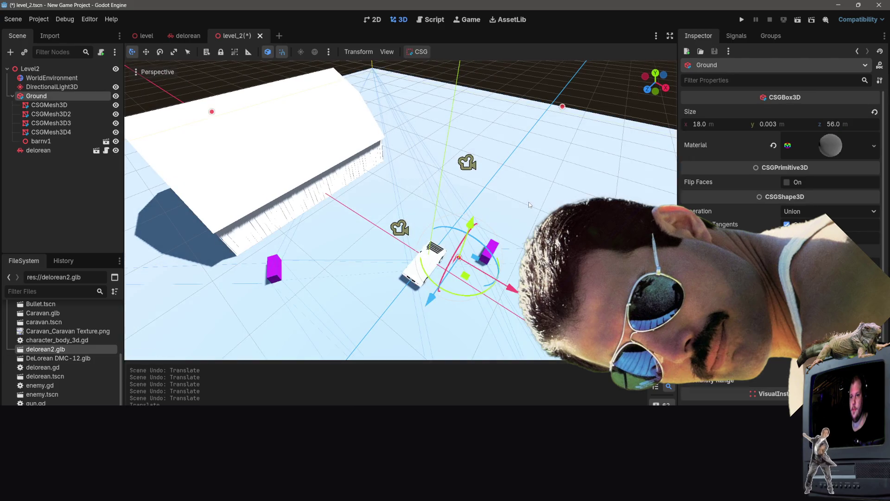
{"action": "key", "text": "ctrl+s"}
{"action": "left_click", "coordinate": [797, 20]}
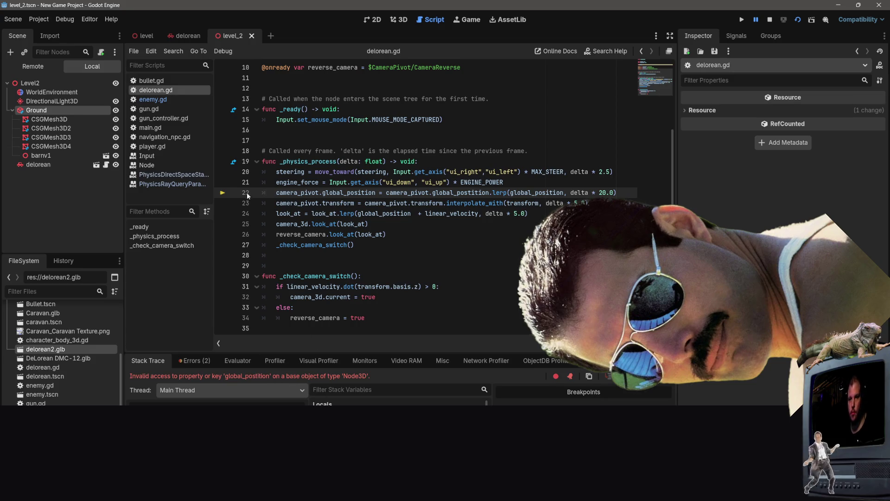
- Inspect line 22 of delorean.gd where the invalid global_position error occurs, then select the delorean node
{"action": "scroll", "coordinate": [336, 178], "scroll_direction": "up", "scroll_amount": 3}
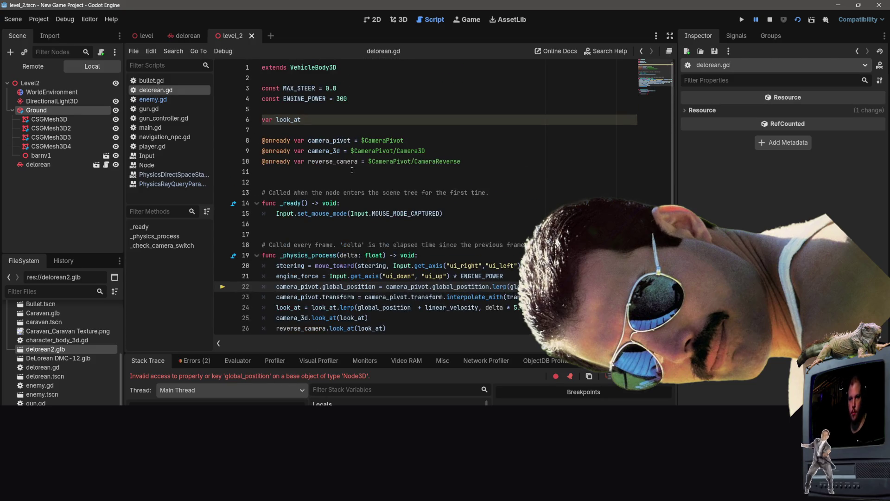
{"action": "scroll", "coordinate": [401, 216], "scroll_direction": "down", "scroll_amount": 2}
{"action": "right_click", "coordinate": [297, 266]}
{"action": "left_click", "coordinate": [390, 213]}
{"action": "left_click", "coordinate": [348, 225]}
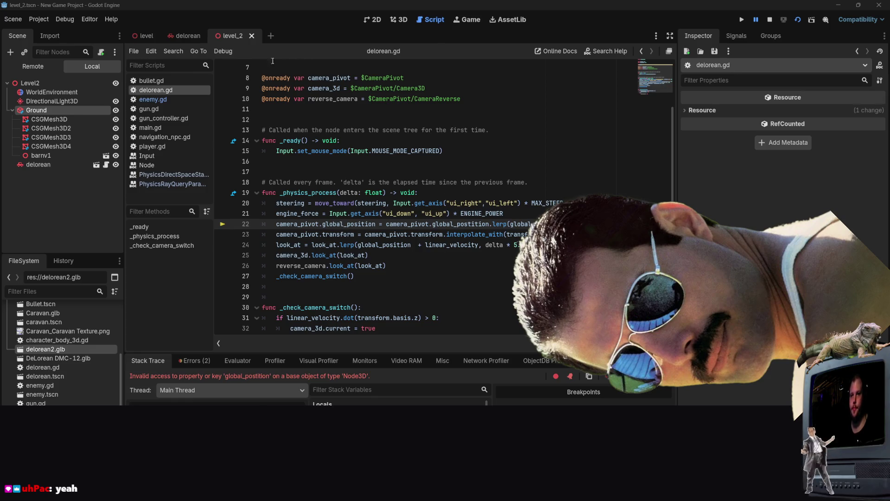
{"action": "scroll", "coordinate": [266, 104], "scroll_direction": "up", "scroll_amount": 2}
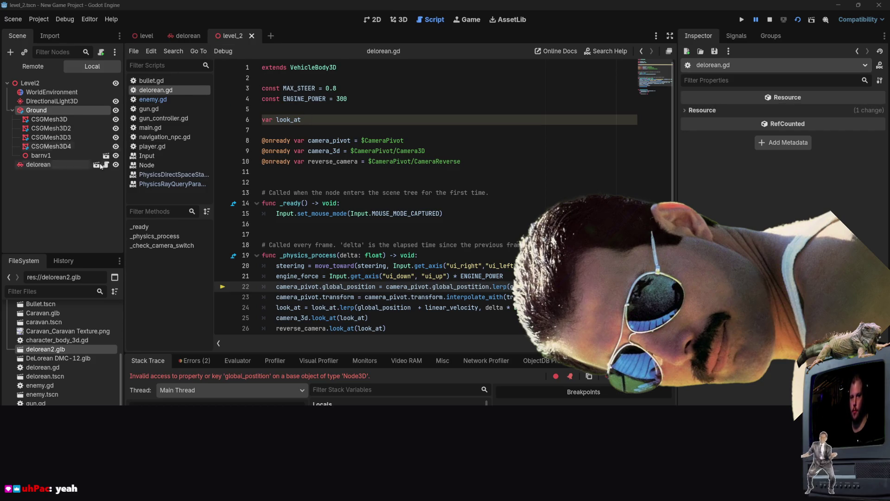
{"action": "left_click", "coordinate": [67, 165]}
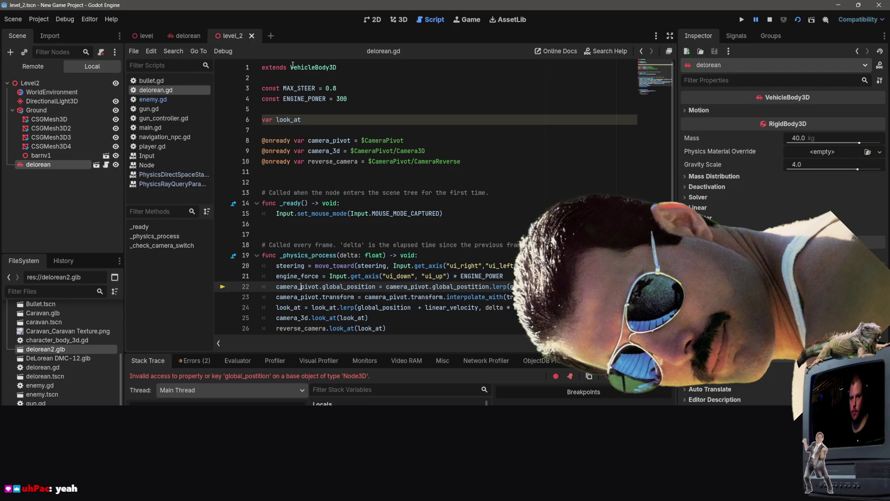
- Delete the extra 't' on line 22 so it reads camera_pivot.global_position
{"action": "triple_click", "coordinate": [270, 68]}
{"action": "key", "text": "ctrl+a"}
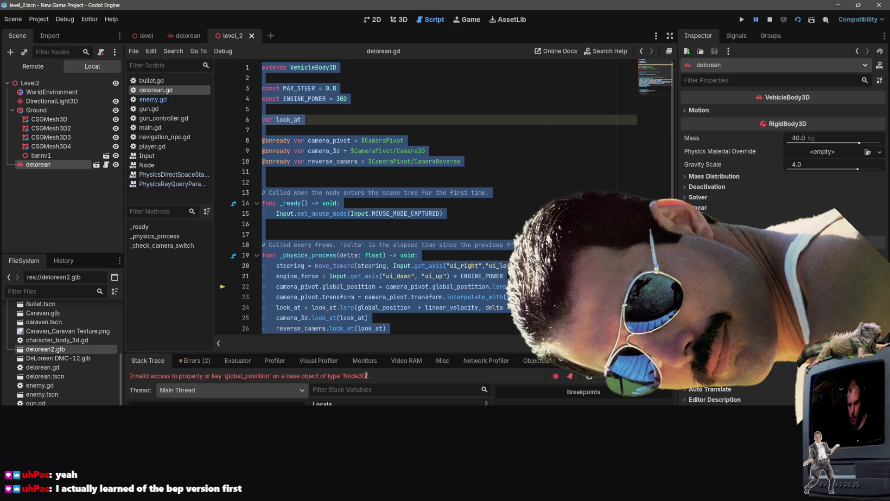
{"action": "left_click_drag", "start_coordinate": [371, 376], "coordinate": [120, 376]}
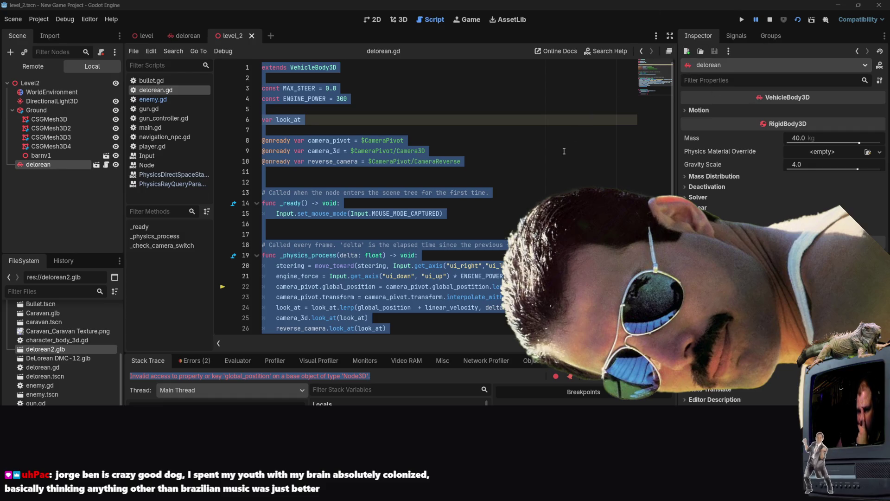
{"action": "left_click", "coordinate": [581, 149]}
{"action": "scroll", "coordinate": [438, 316], "scroll_direction": "down", "scroll_amount": 1}
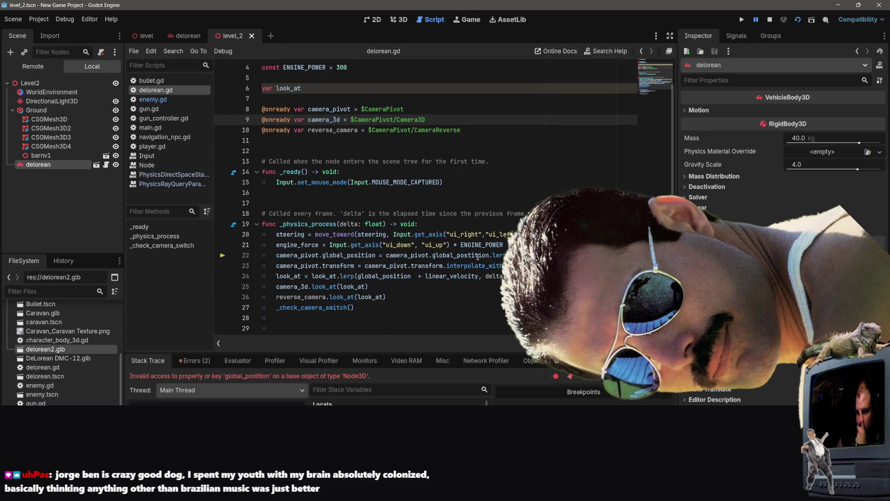
{"action": "left_click", "coordinate": [474, 256]}
{"action": "key", "text": "BackSpace"}
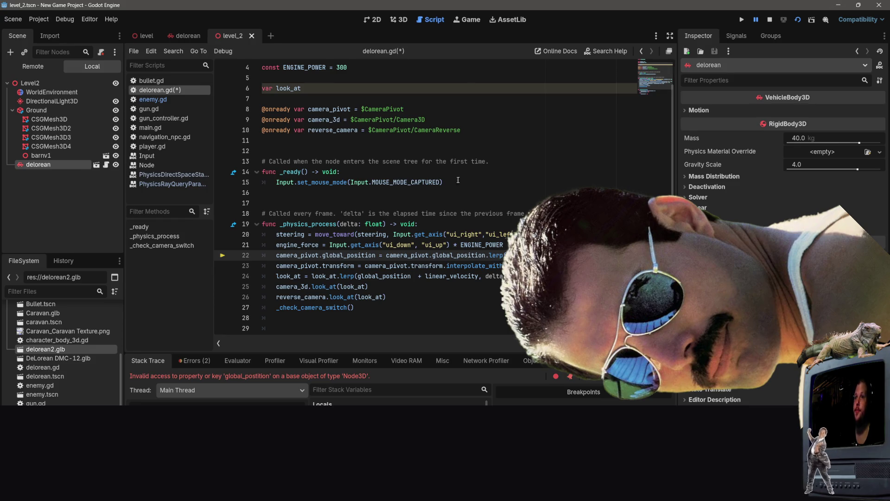
- Change line 34 to reverse_camera.current = true and save delorean.gd
{"action": "scroll", "coordinate": [431, 214], "scroll_direction": "down", "scroll_amount": 2}
{"action": "left_click", "coordinate": [341, 318]}
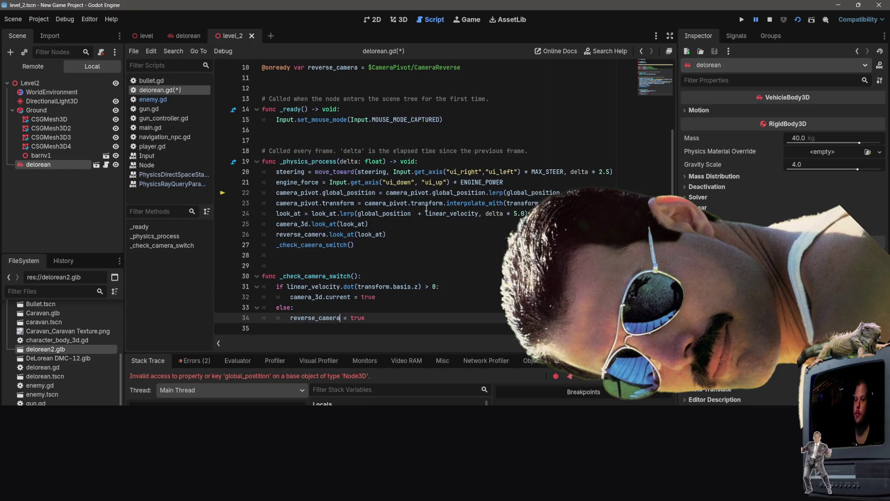
{"action": "type", "text": ".currenm"}
{"action": "key", "text": "BackSpace"}
{"action": "key", "text": "BackSpace"}
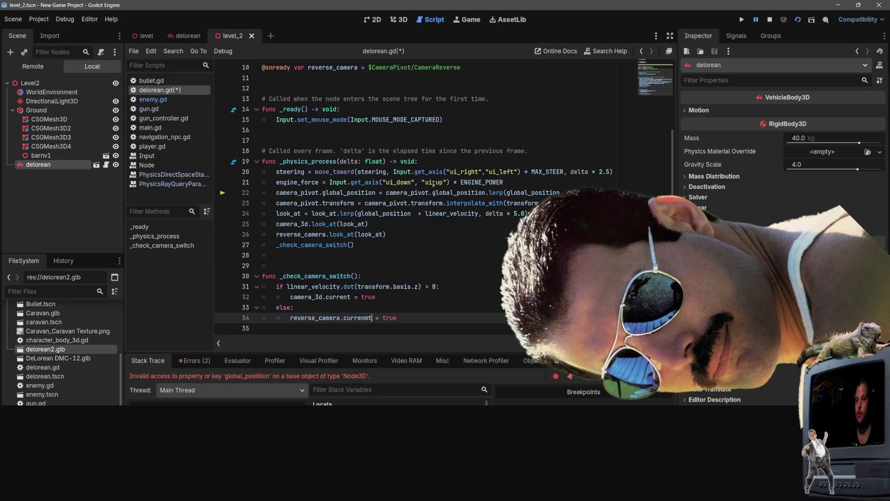
{"action": "type", "text": "nt"}
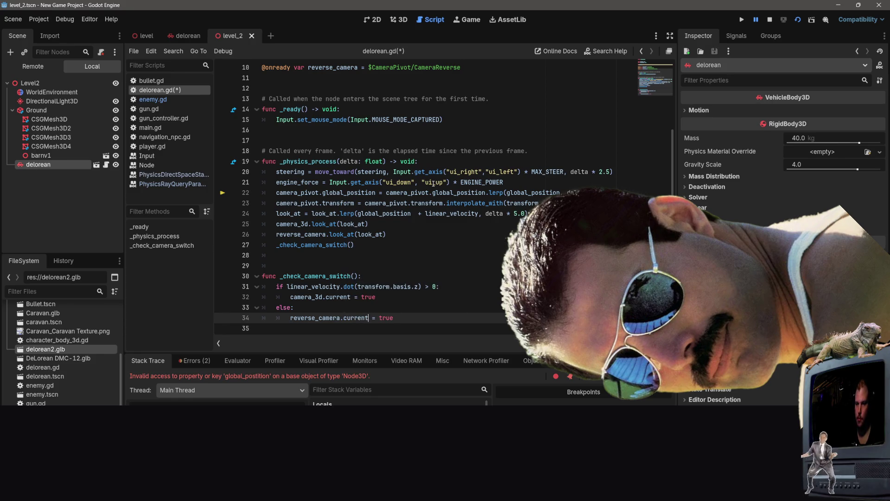
{"action": "key", "text": "Return"}
{"action": "key", "text": "BackSpace"}
{"action": "key", "text": "BackSpace"}
{"action": "key", "text": "BackSpace"}
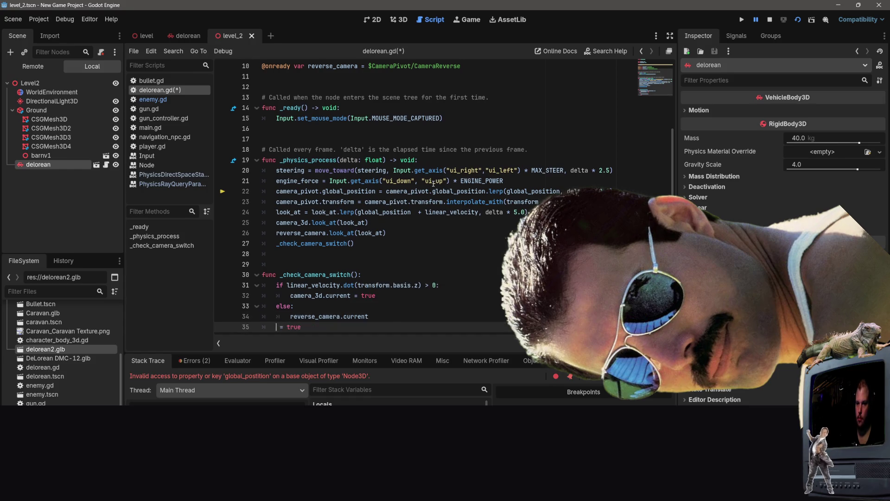
{"action": "key", "text": "ctrl+s"}
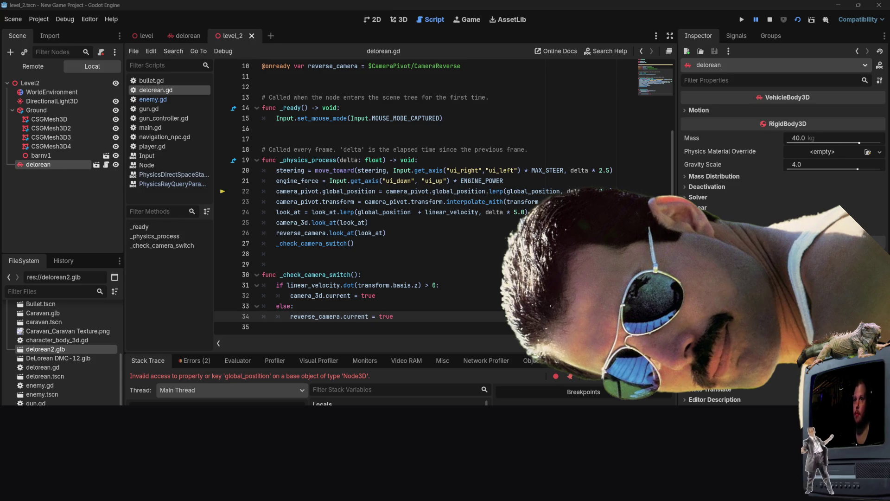
- Add look_at = global_position inside _ready() and run the game
{"action": "left_click", "coordinate": [455, 119]}
{"action": "key", "text": "Return"}
{"action": "type", "text": "look_at = global_position"}
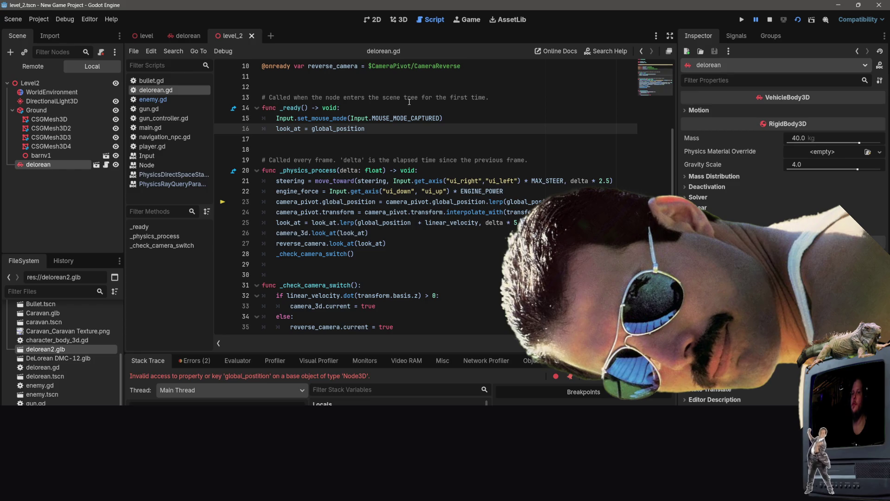
{"action": "left_click", "coordinate": [799, 20]}
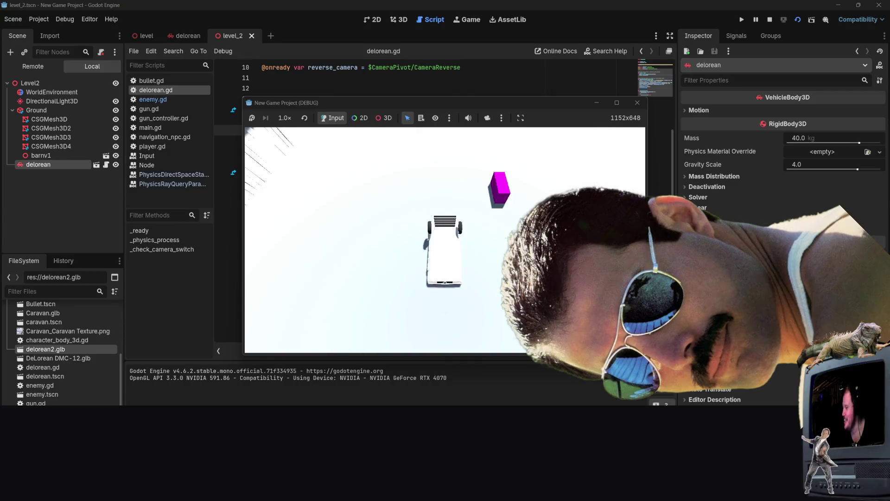
- Drive the delorean back and forth with W and S to test camera switching, then stop with F8
{"action": "key", "text": "s"}
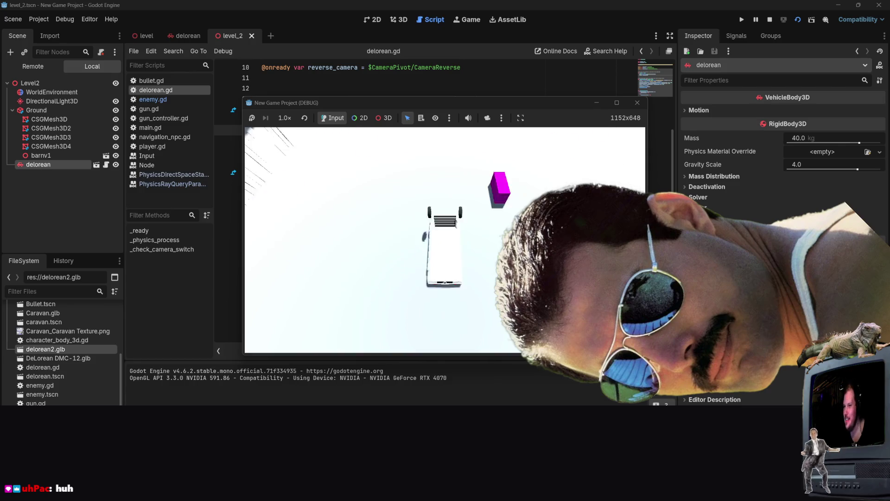
{"action": "key", "text": "w"}
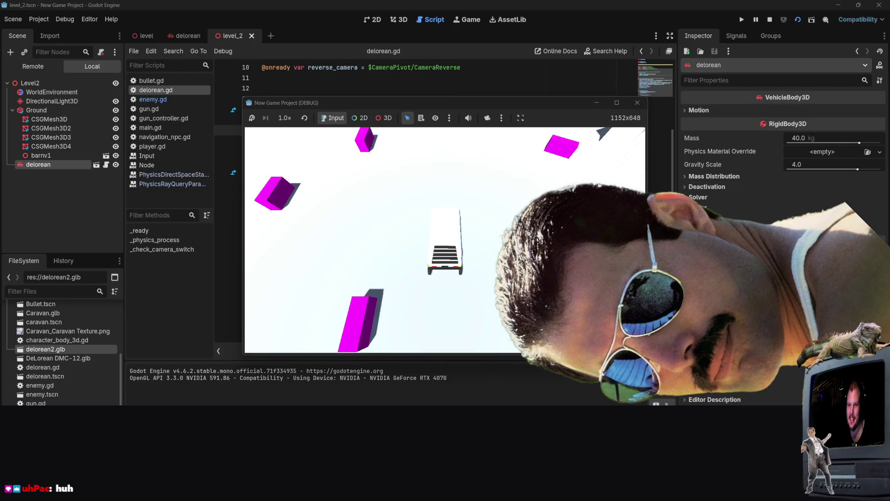
{"action": "key", "text": "s"}
{"action": "key", "text": "w"}
{"action": "key", "text": "s"}
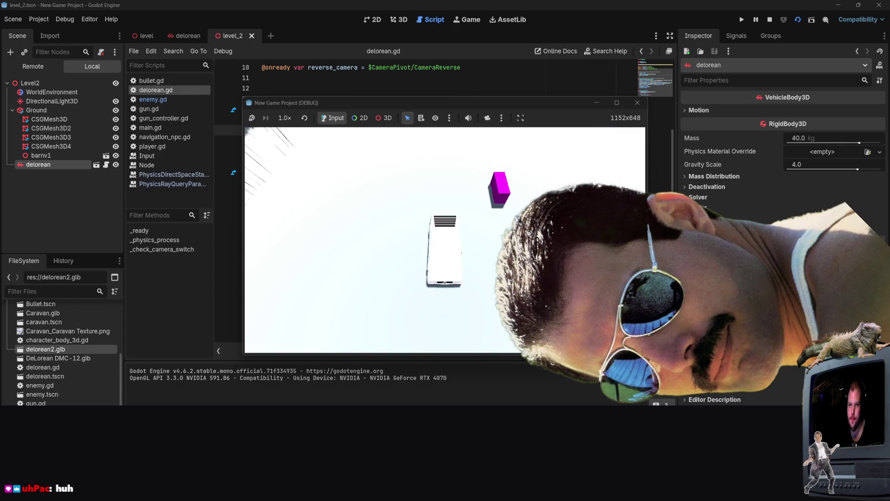
{"action": "key", "text": "w"}
{"action": "key", "text": "s"}
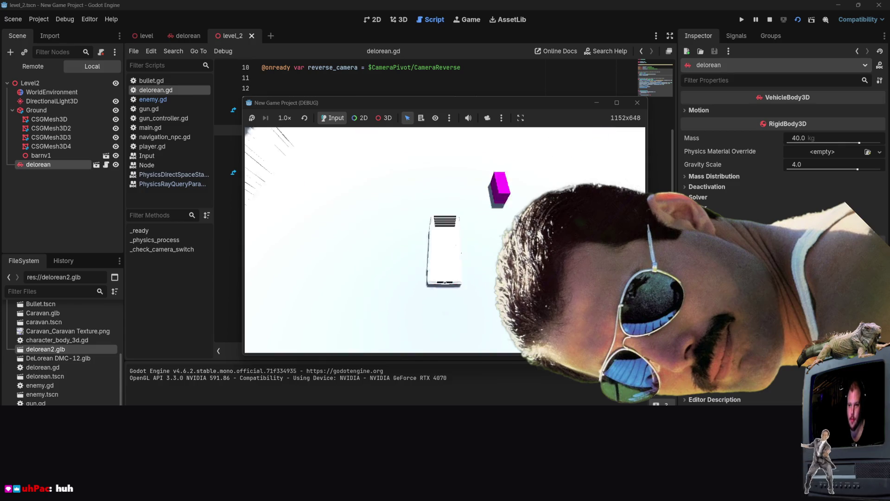
{"action": "key", "text": "w"}
{"action": "key", "text": "s"}
{"action": "key", "text": "w"}
{"action": "key", "text": "s"}
{"action": "key", "text": "w"}
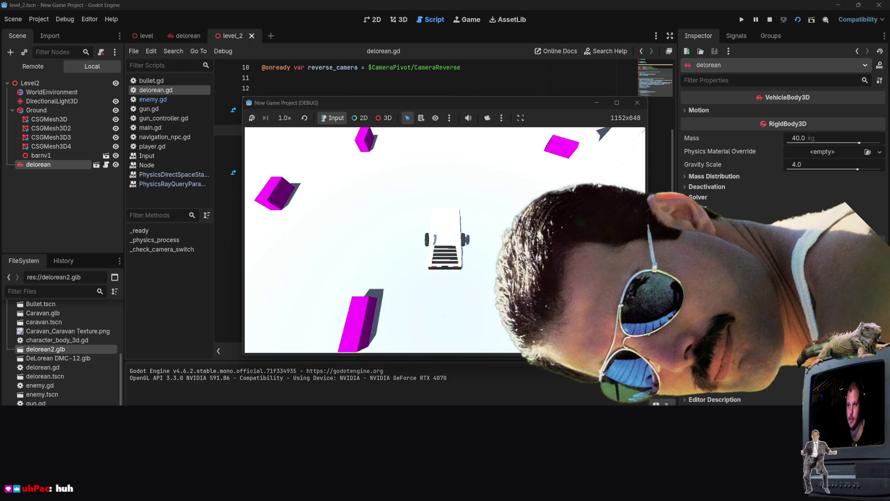
{"action": "key", "text": "s"}
{"action": "key", "text": "w"}
{"action": "key", "text": "F8"}
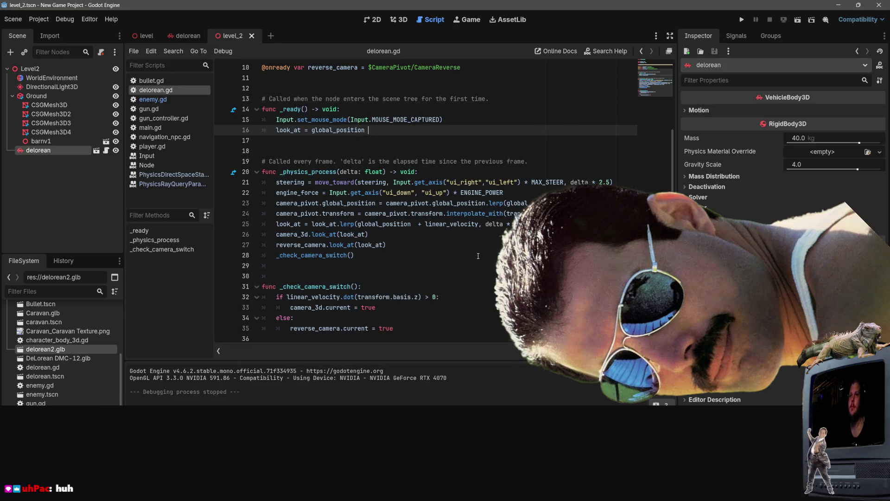
{"action": "left_click", "coordinate": [387, 244]}
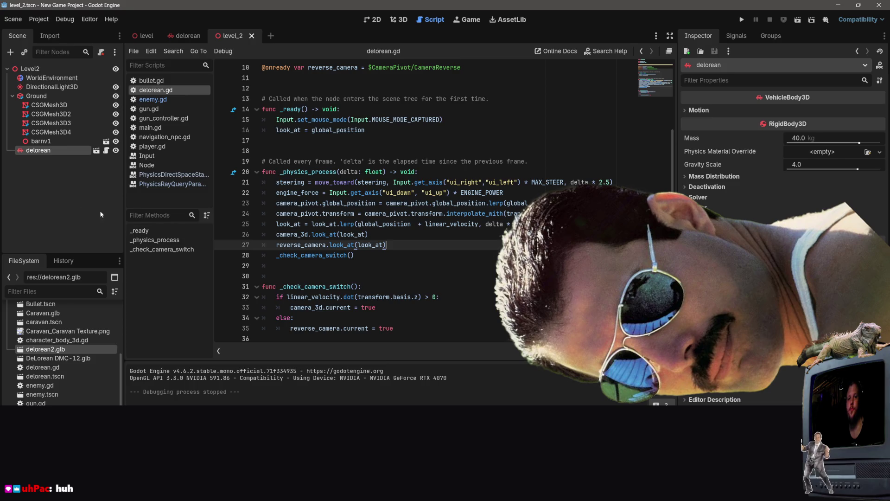
- Switch to the delorean scene, jump to the look_at definition, and select Wheel_fr_Circle_003
{"action": "left_click", "coordinate": [53, 202]}
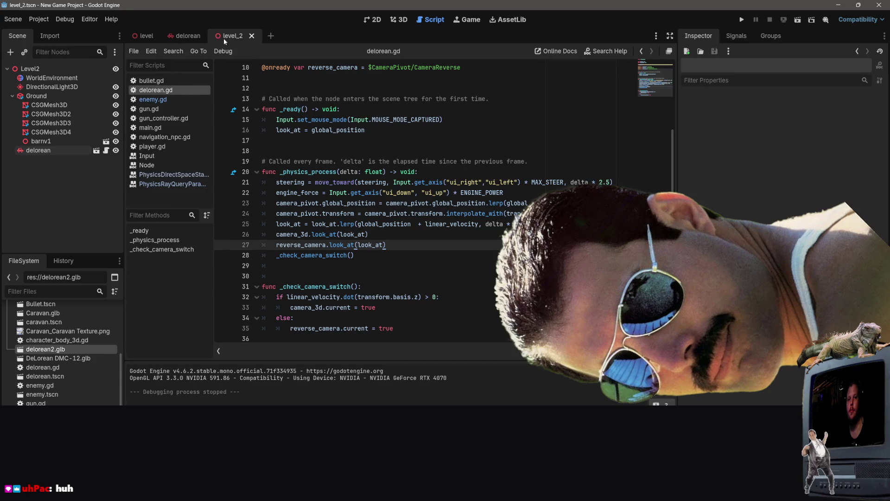
{"action": "left_click", "coordinate": [198, 37]}
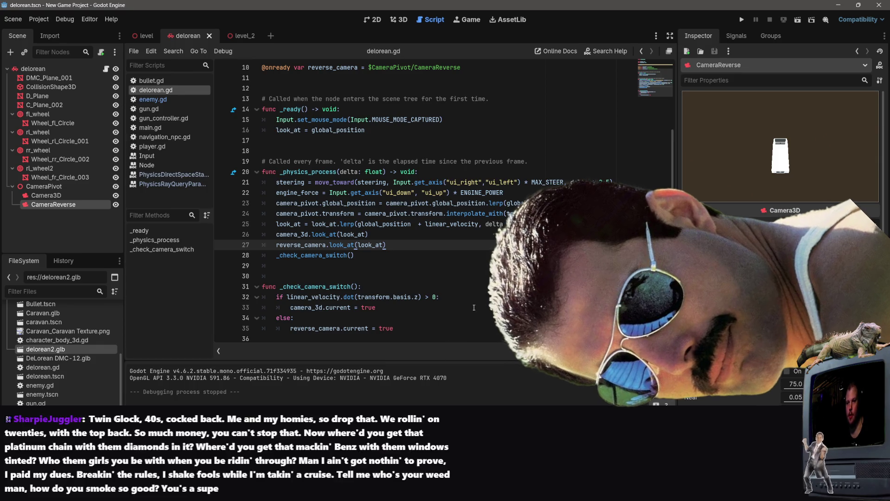
{"action": "left_click", "coordinate": [373, 246], "text": "ctrl"}
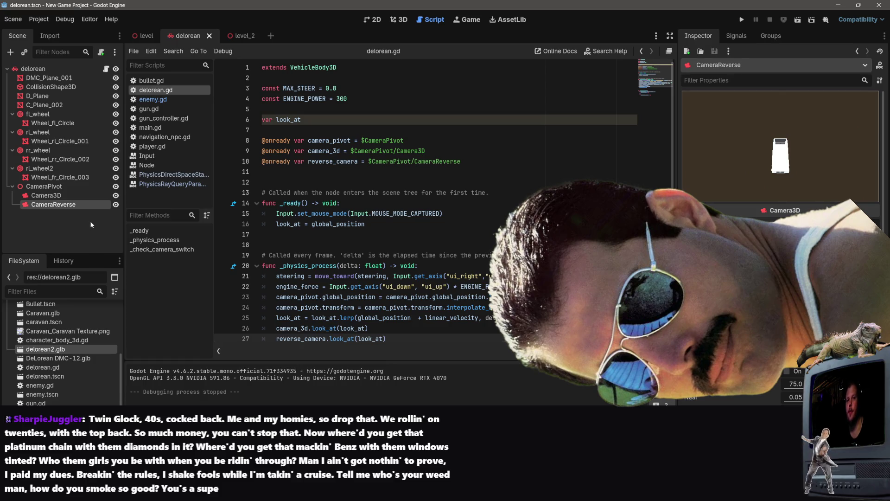
{"action": "left_click", "coordinate": [86, 178]}
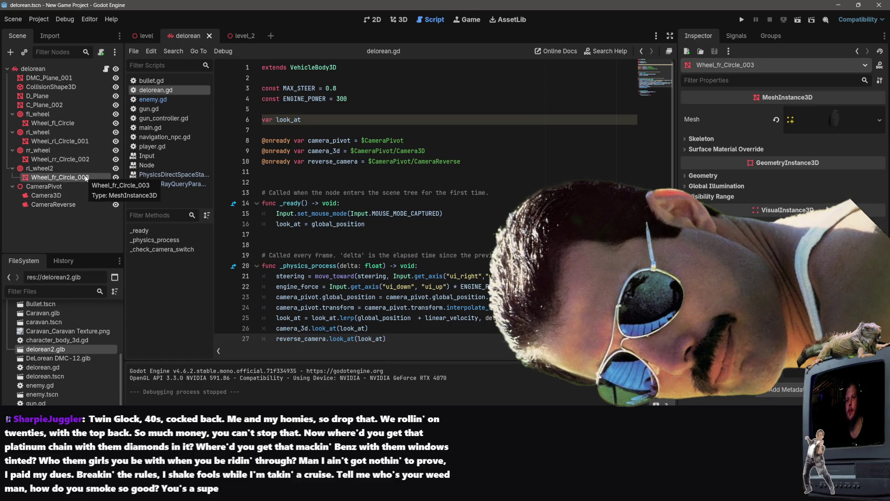
{"action": "mouse_move", "coordinate": [137, 36]}
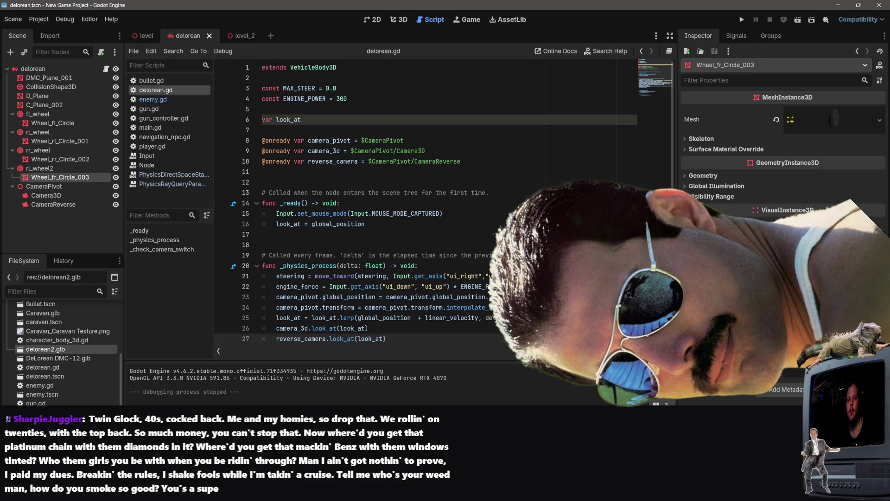
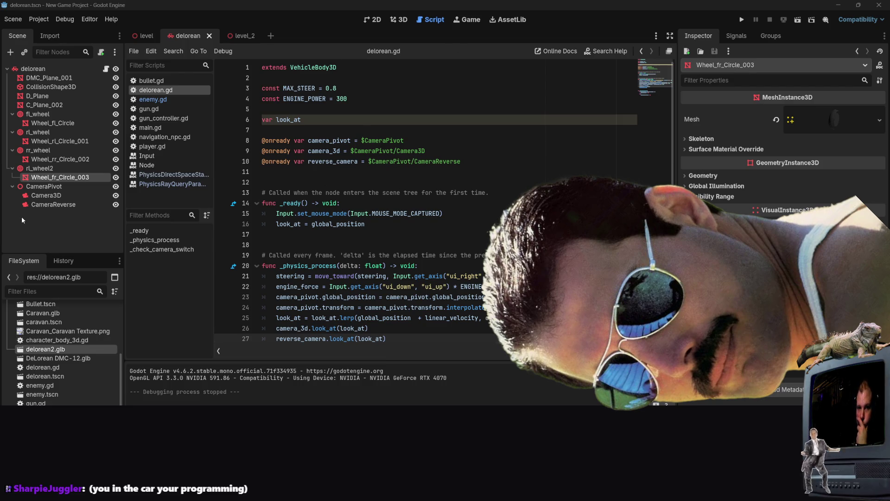
- Look over the rl_wheel2 and rr_wheel nodes, then right-click delorean2.glb in the FileSystem dock
{"action": "right_click", "coordinate": [45, 168]}
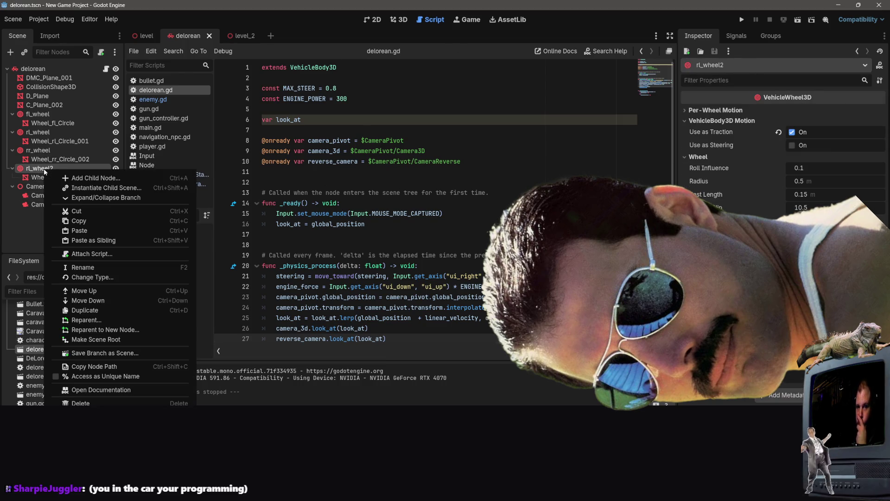
{"action": "left_click", "coordinate": [32, 180]}
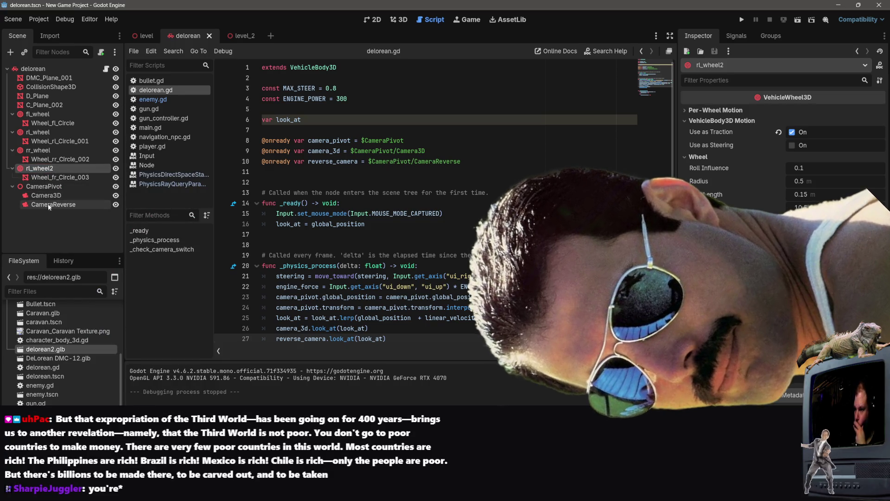
{"action": "left_click", "coordinate": [48, 151]}
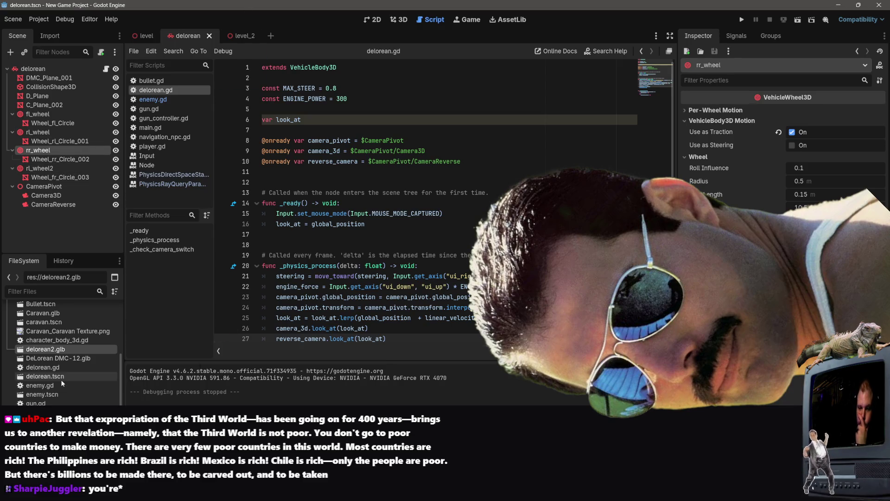
{"action": "right_click", "coordinate": [59, 355]}
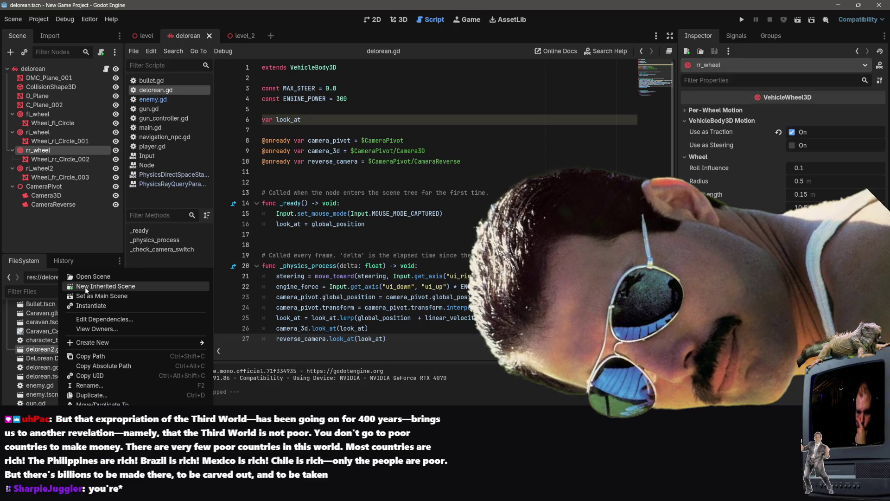
- Create a new inherited scene from delorean2.glb and inspect its wheel and body meshes in 3D
{"action": "left_click", "coordinate": [86, 287]}
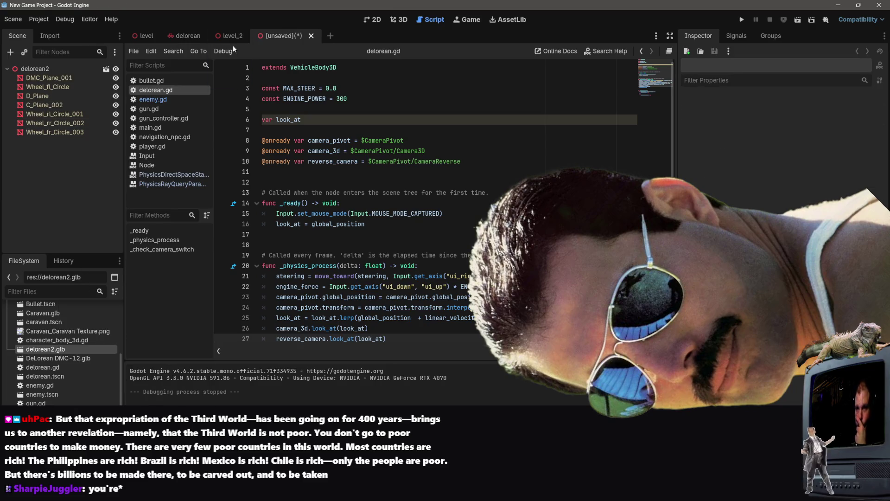
{"action": "left_click", "coordinate": [399, 20]}
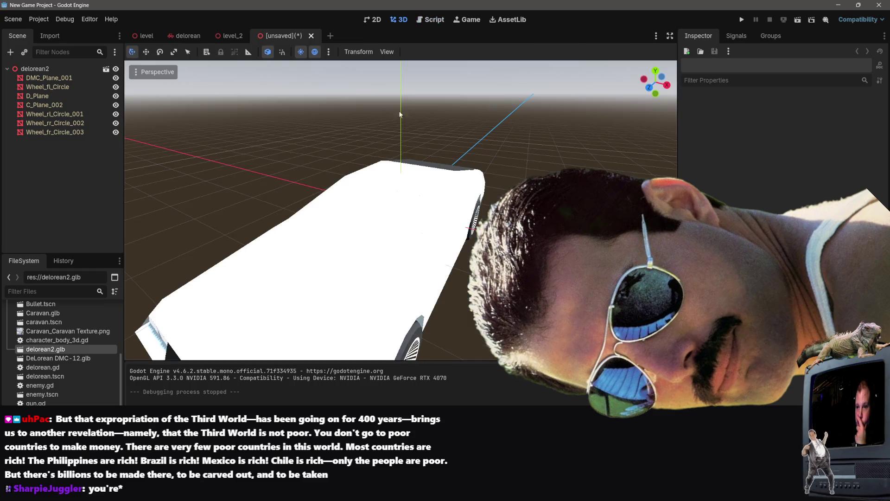
{"action": "left_click", "coordinate": [55, 123]}
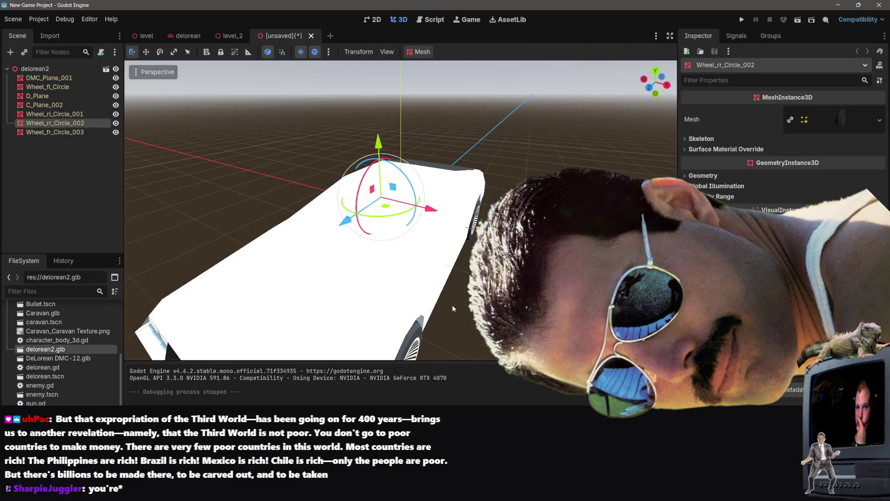
{"action": "left_click", "coordinate": [74, 132]}
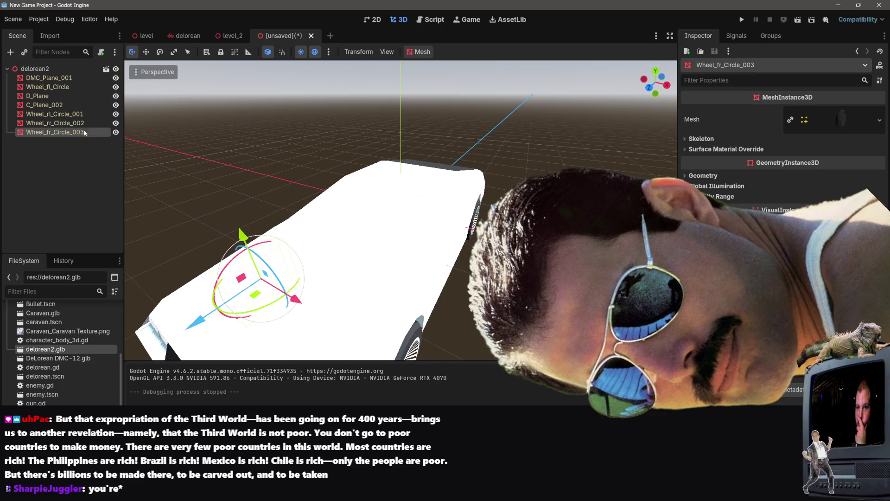
{"action": "left_click", "coordinate": [68, 114]}
{"action": "left_click", "coordinate": [68, 122]}
{"action": "left_click", "coordinate": [65, 132]}
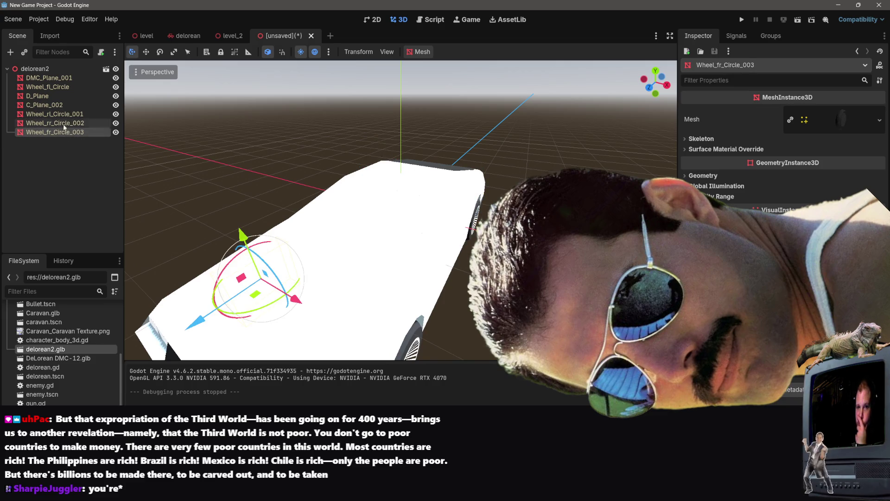
{"action": "left_click", "coordinate": [56, 87]}
{"action": "left_click", "coordinate": [51, 78]}
{"action": "left_click", "coordinate": [54, 87]}
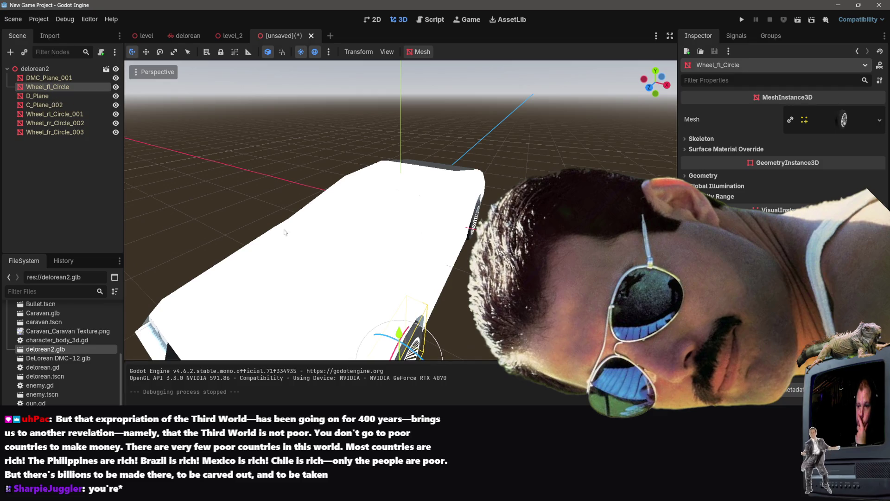
- Frame Wheel_fl_Circle, select all four wheel meshes together, then return to level_2
{"action": "scroll", "coordinate": [401, 208], "scroll_direction": "down", "scroll_amount": 5}
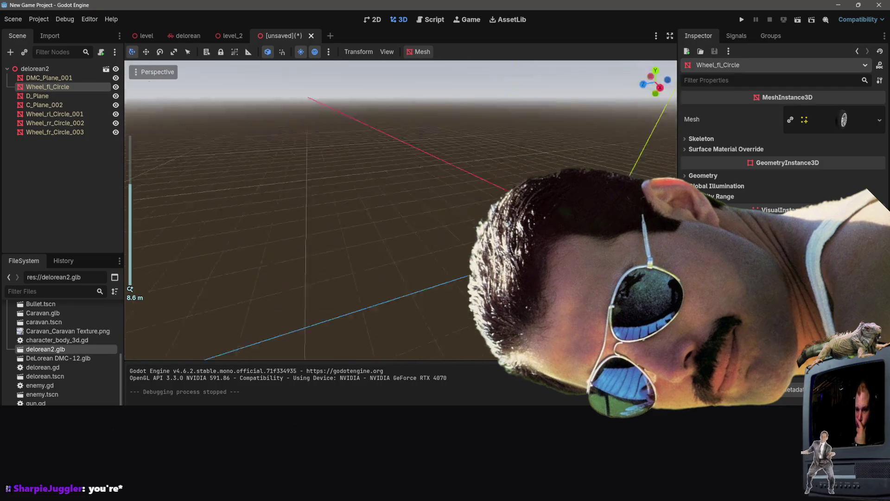
{"action": "key", "text": "f"}
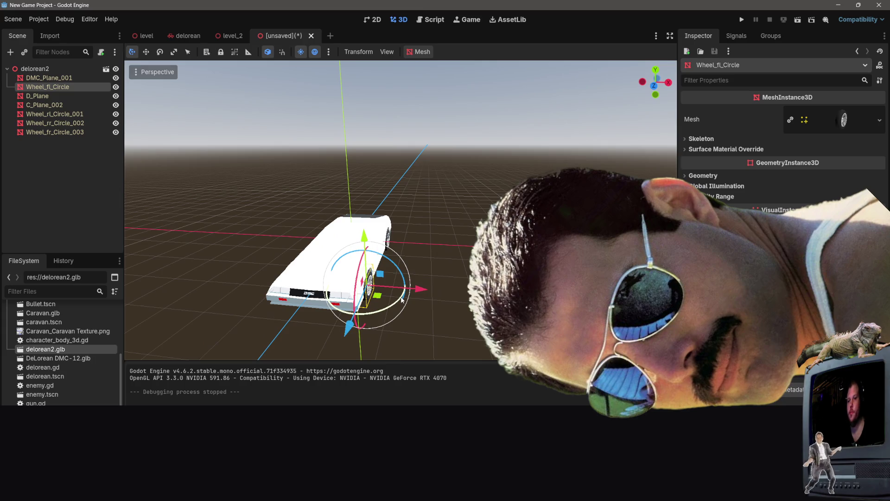
{"action": "mouse_move", "coordinate": [401, 299]}
{"action": "left_mouse_down"}
{"action": "mouse_move", "coordinate": [406, 282]}
{"action": "mouse_move", "coordinate": [371, 273]}
{"action": "mouse_move", "coordinate": [357, 250]}
{"action": "mouse_move", "coordinate": [287, 259]}
{"action": "mouse_move", "coordinate": [241, 250]}
{"action": "mouse_move", "coordinate": [427, 290]}
{"action": "left_mouse_up"}
{"action": "left_click", "coordinate": [405, 282], "text": "shift"}
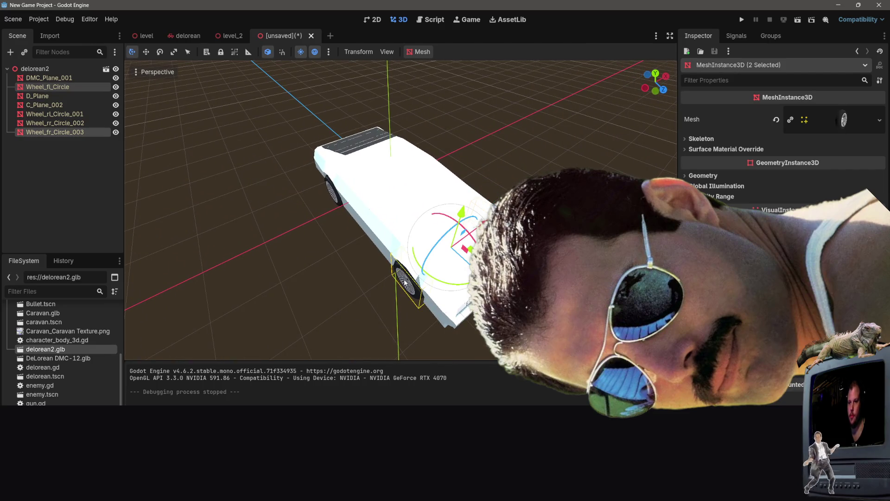
{"action": "left_click", "coordinate": [88, 122], "text": "ctrl"}
{"action": "left_click", "coordinate": [84, 114], "text": "ctrl"}
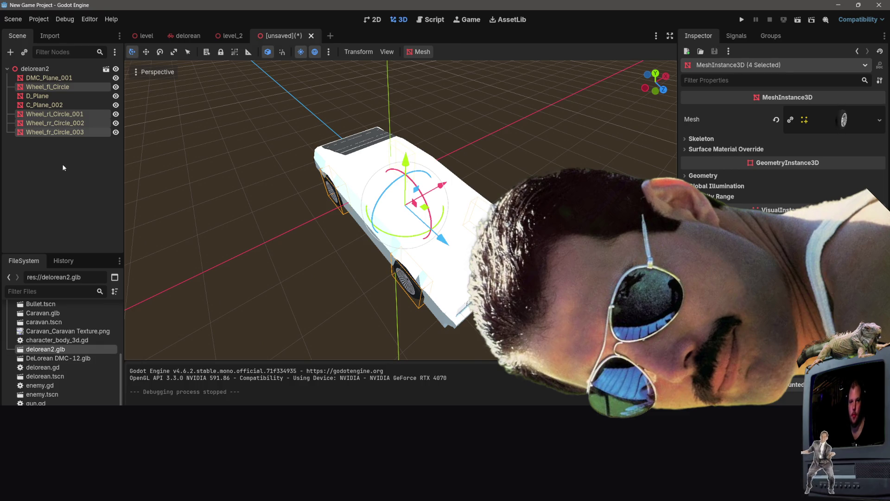
{"action": "left_click", "coordinate": [236, 36]}
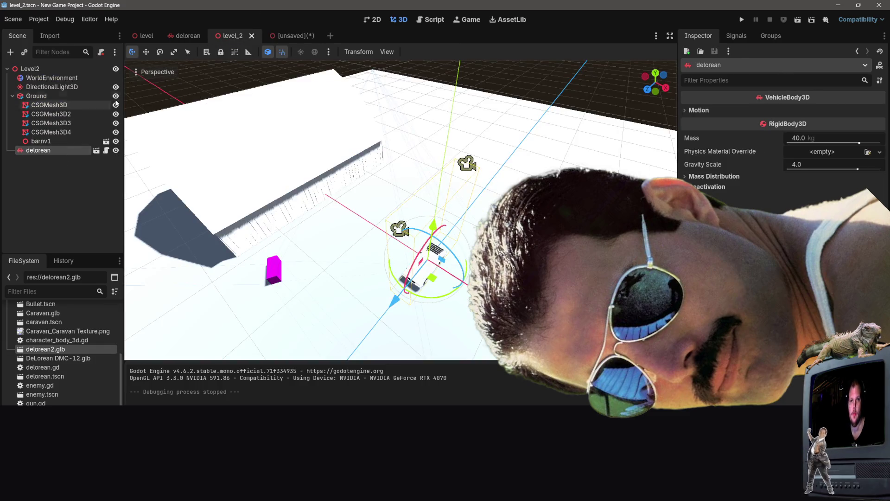
- In the delorean scene, delete the old wheel nodes and paste the four wheel meshes under the root
{"action": "left_click", "coordinate": [188, 35]}
{"action": "left_click", "coordinate": [85, 179]}
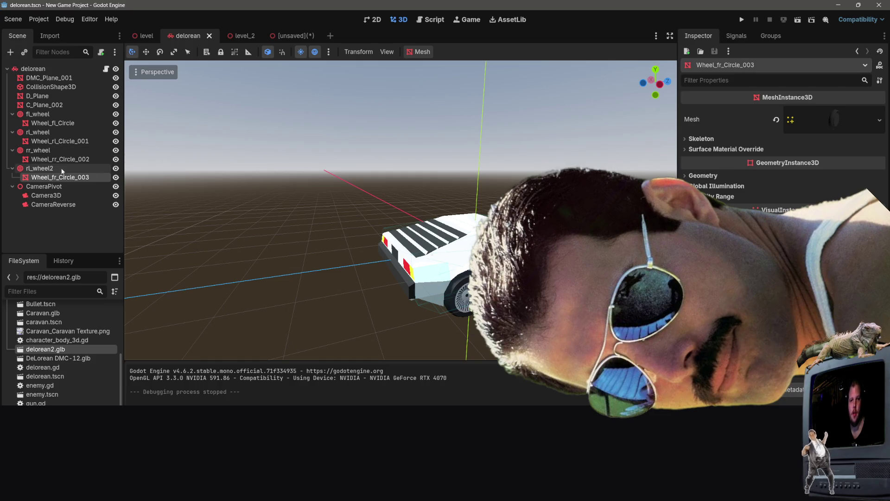
{"action": "left_click", "coordinate": [50, 114], "text": "shift"}
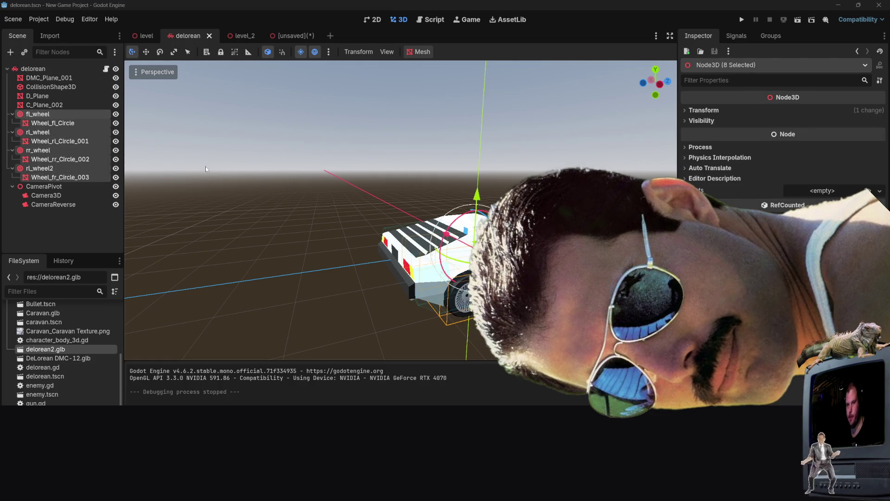
{"action": "key", "text": "Delete"}
{"action": "left_click", "coordinate": [411, 263]}
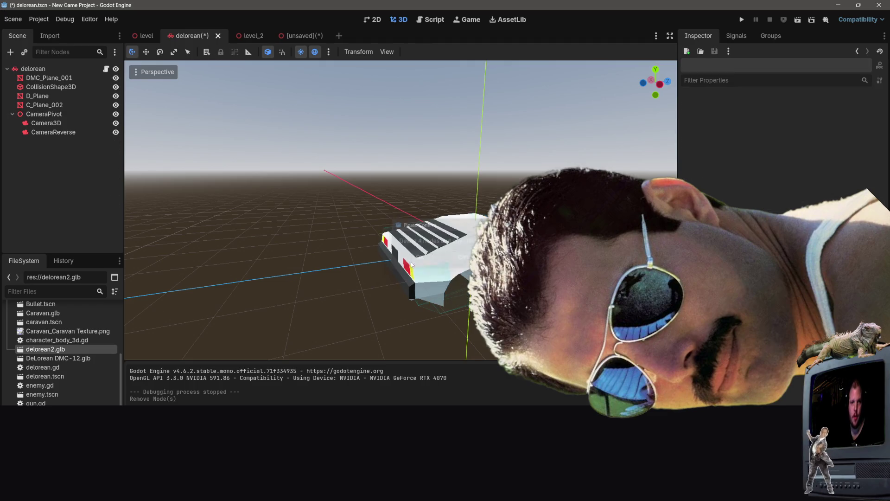
{"action": "right_click", "coordinate": [50, 168]}
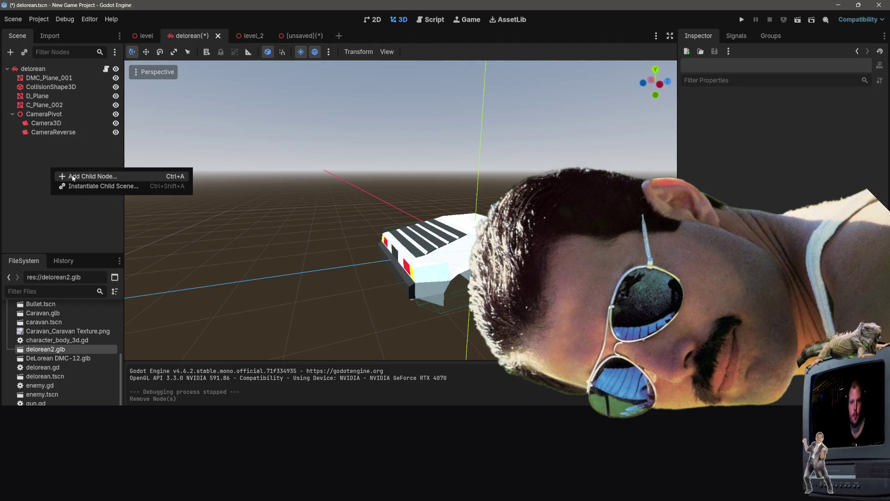
{"action": "key", "text": "Escape"}
{"action": "key", "text": "ctrl+v"}
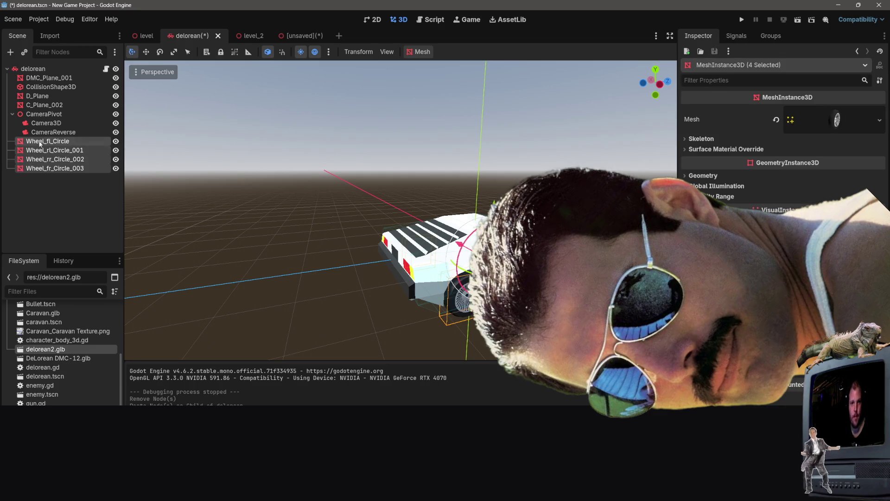
- Start adding a child node to Wheel_fl_Circle
{"action": "left_click", "coordinate": [46, 141]}
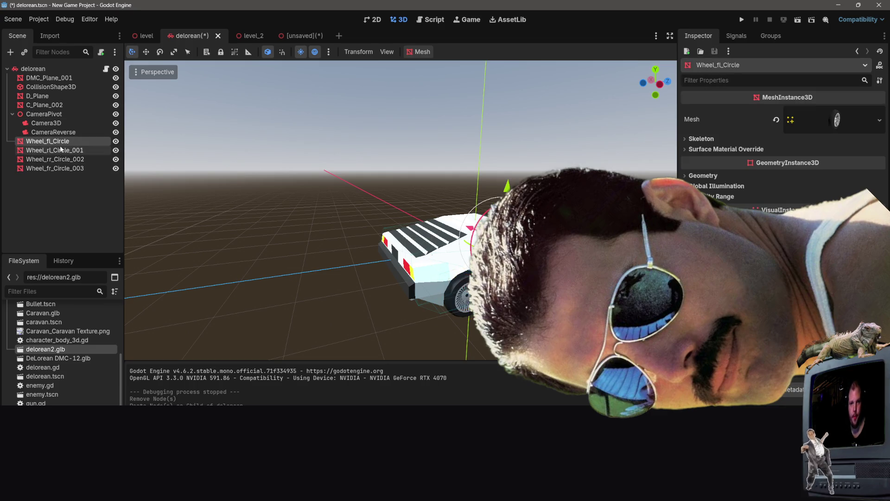
{"action": "right_click", "coordinate": [60, 143]}
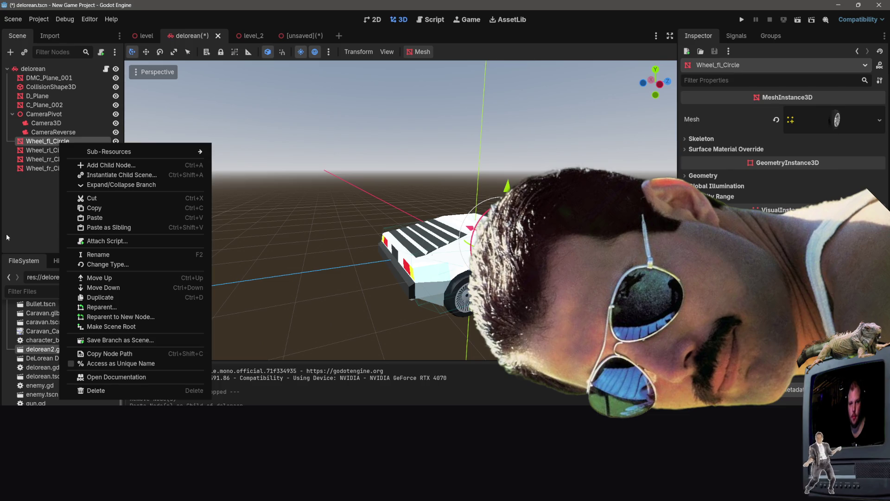
{"action": "key", "text": "Escape"}
{"action": "right_click", "coordinate": [60, 147]}
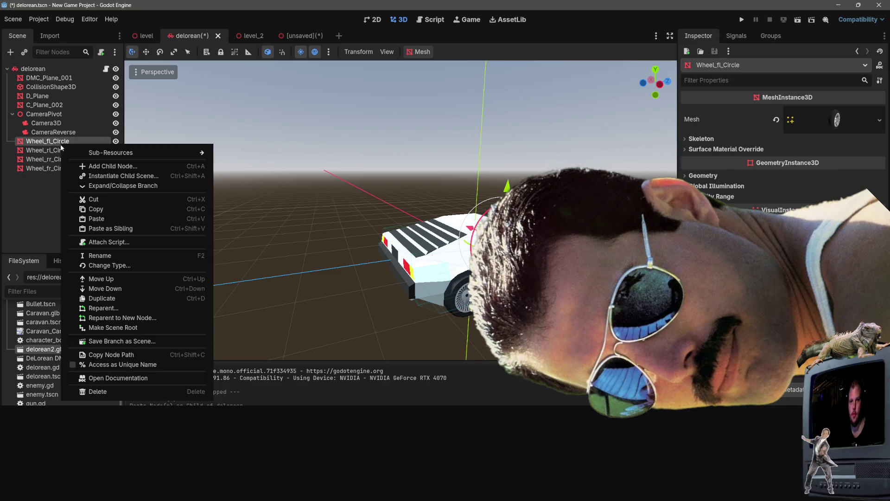
{"action": "left_click", "coordinate": [116, 166]}
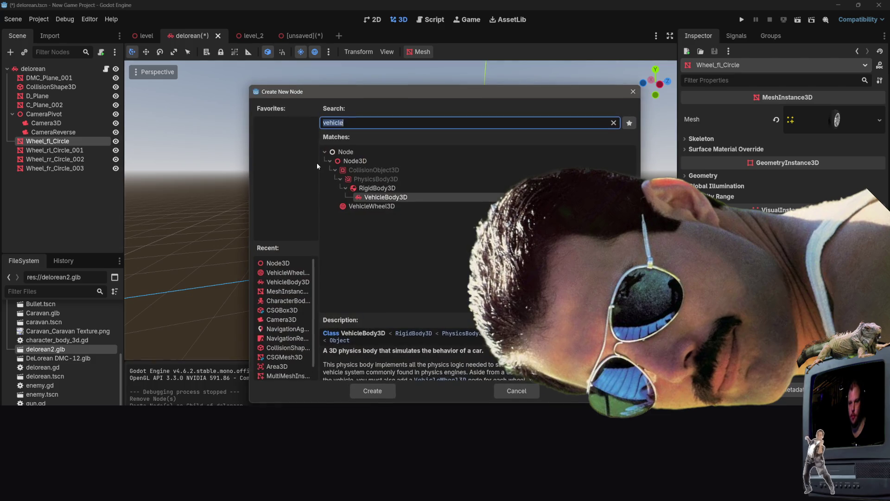
- Create a VehicleWheel3D named fl and put Wheel_fl_Circle inside it
{"action": "left_click", "coordinate": [356, 206]}
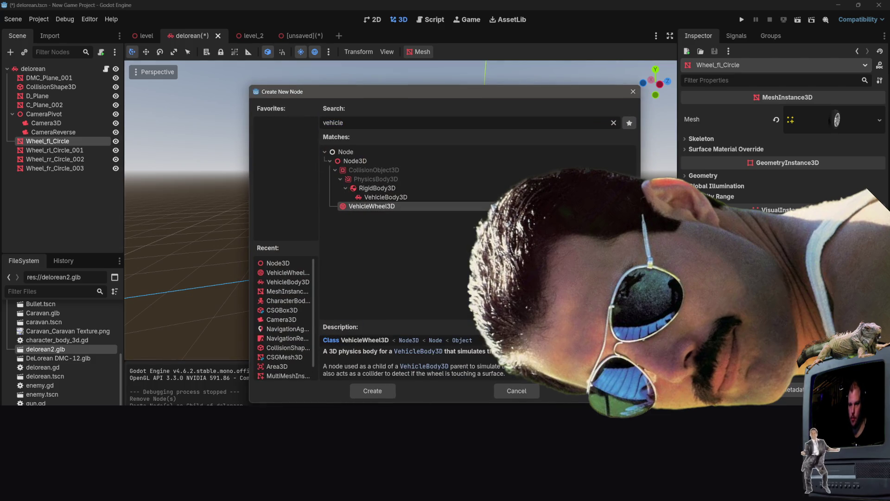
{"action": "left_click", "coordinate": [366, 390]}
{"action": "left_click_drag", "start_coordinate": [53, 150], "coordinate": [54, 141]}
{"action": "left_click", "coordinate": [52, 140]}
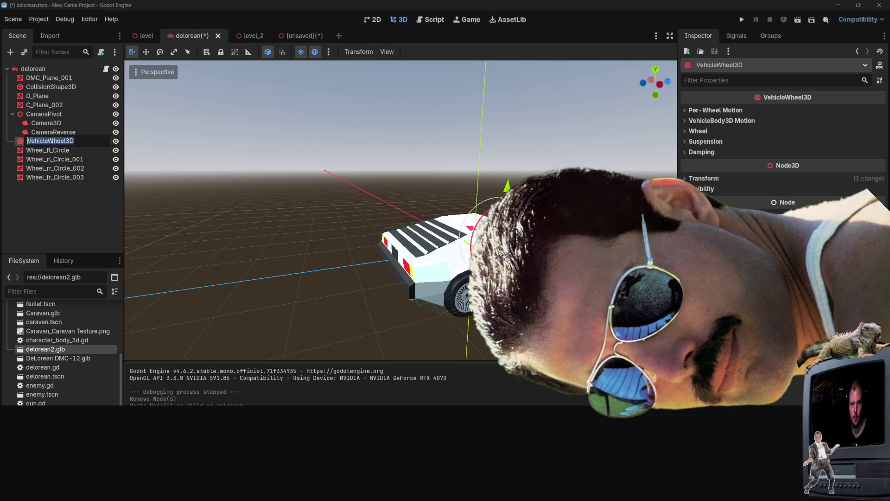
{"action": "type", "text": "fl"}
{"action": "key", "text": "Return"}
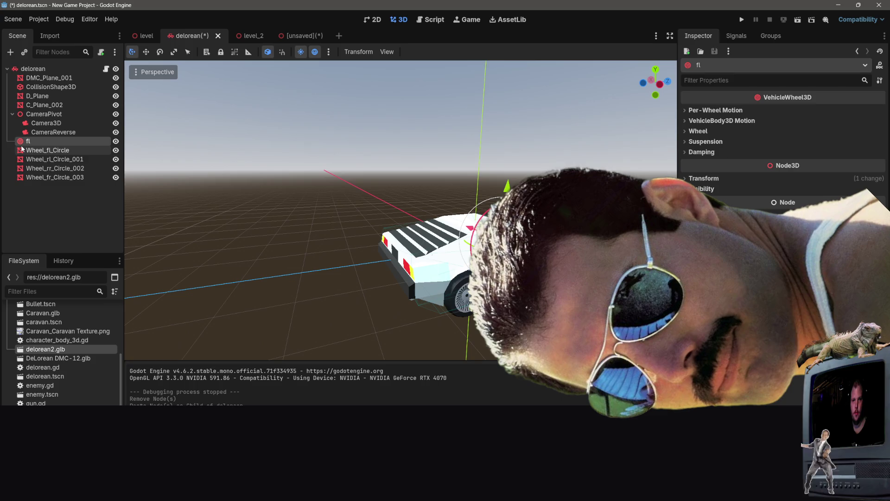
{"action": "left_click_drag", "start_coordinate": [49, 149], "coordinate": [44, 141]}
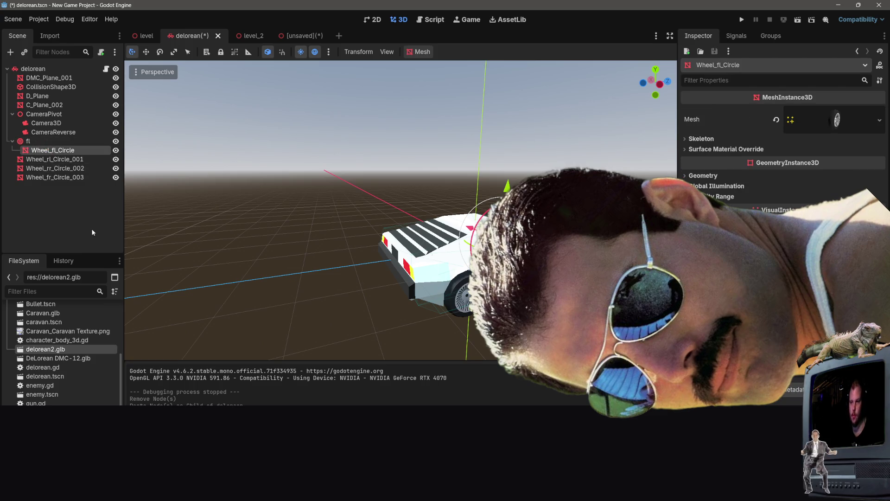
- Check the wheel mesh options, then undo the fl wheel node setup with Ctrl+Z
{"action": "left_click", "coordinate": [877, 121]}
{"action": "left_click", "coordinate": [877, 121]}
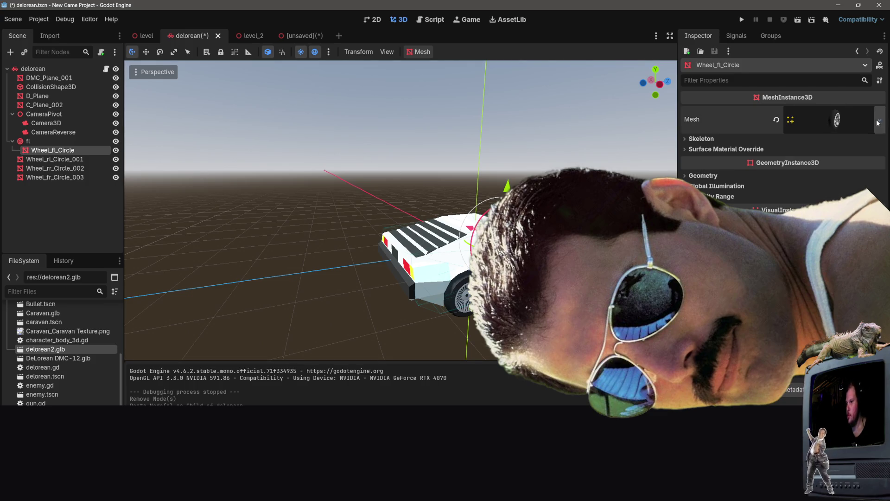
{"action": "left_click", "coordinate": [62, 161]}
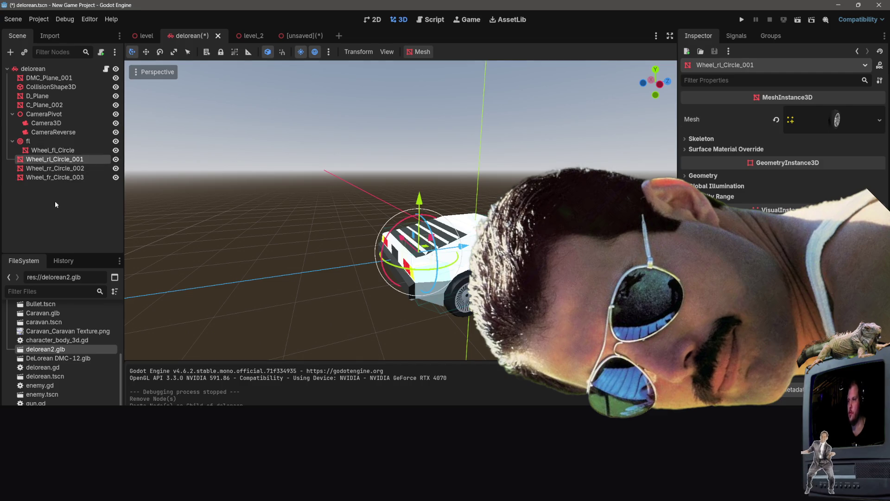
{"action": "left_click", "coordinate": [44, 220]}
{"action": "key", "text": "ctrl+z"}
{"action": "key", "text": "ctrl+z"}
{"action": "key", "text": "ctrl+z"}
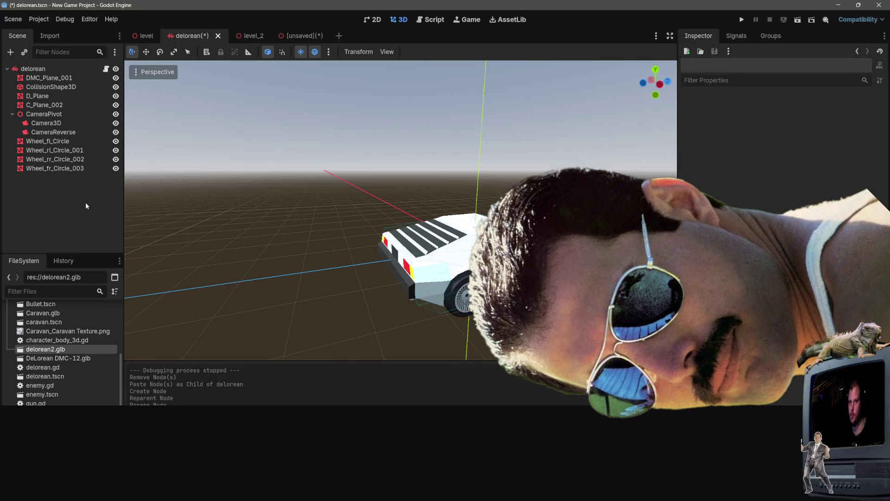
{"action": "key", "text": "ctrl+z"}
{"action": "key", "text": "ctrl+z"}
{"action": "left_click", "coordinate": [76, 142]}
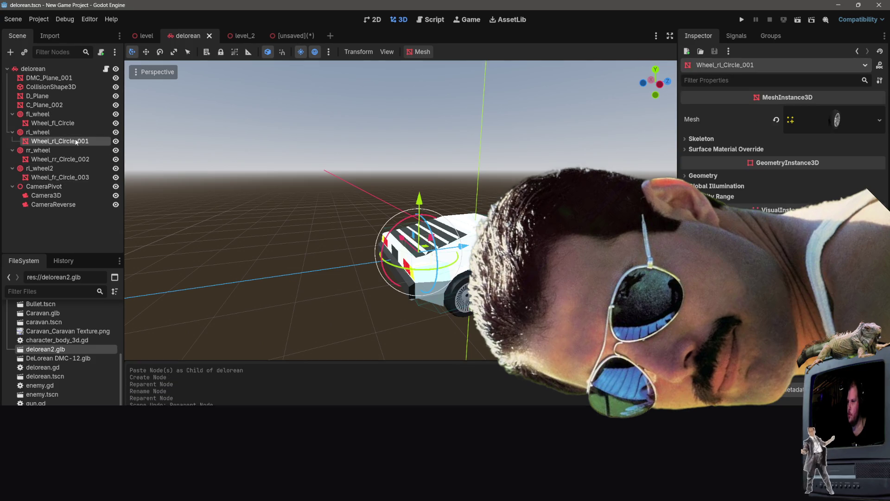
{"action": "left_click", "coordinate": [848, 116]}
{"action": "left_click", "coordinate": [848, 116]}
{"action": "left_click", "coordinate": [848, 116]}
{"action": "left_click", "coordinate": [806, 128]}
{"action": "left_click", "coordinate": [806, 128]}
{"action": "left_click", "coordinate": [806, 127]}
{"action": "left_click", "coordinate": [880, 121]}
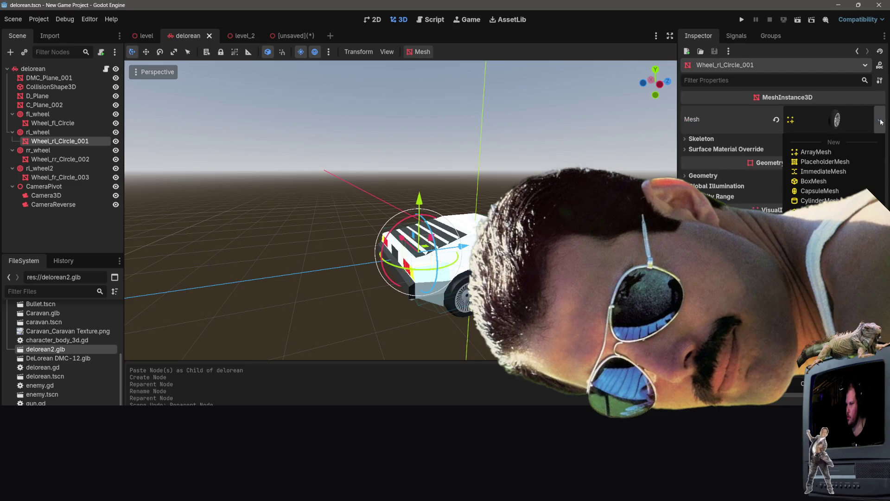
{"action": "left_click", "coordinate": [880, 121]}
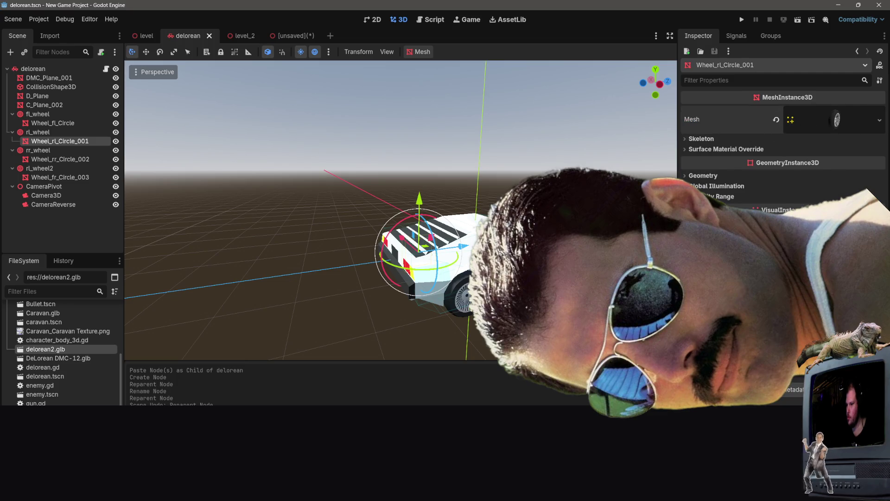
{"action": "left_click", "coordinate": [102, 231]}
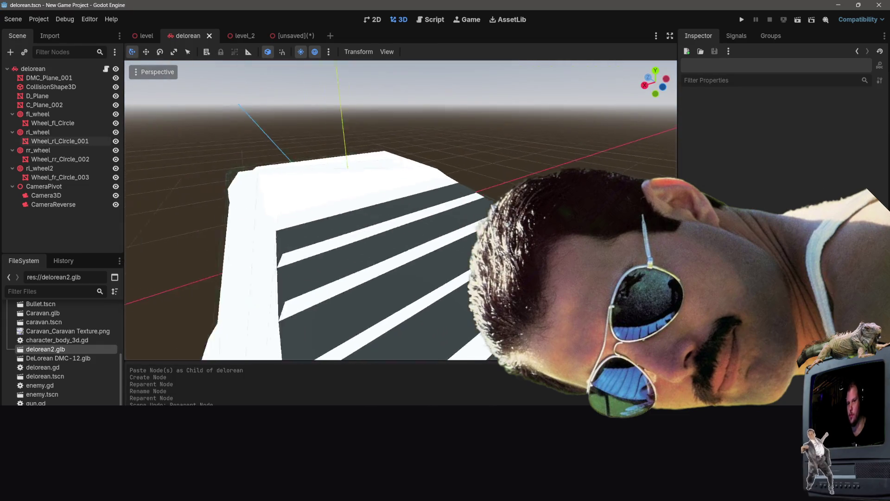
{"action": "key", "text": "ctrl+z"}
{"action": "key", "text": "ctrl+z"}
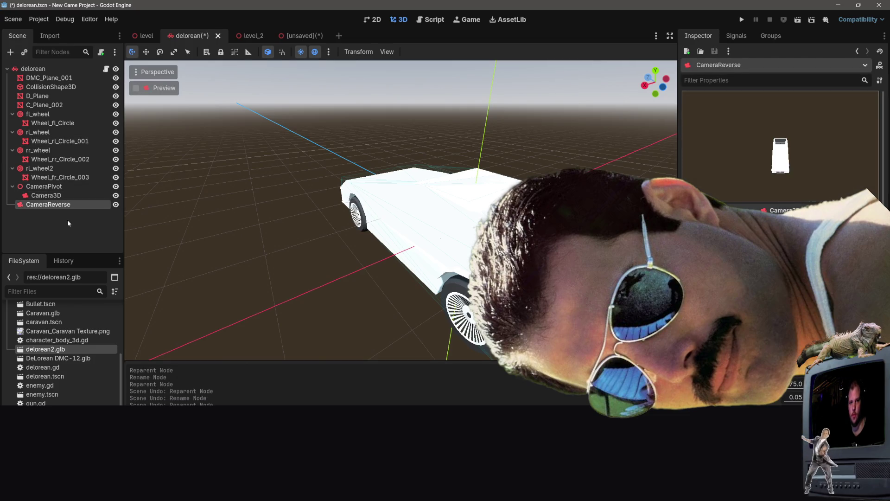
{"action": "key", "text": "ctrl+z"}
{"action": "key", "text": "ctrl+z"}
{"action": "key", "text": "ctrl+z"}
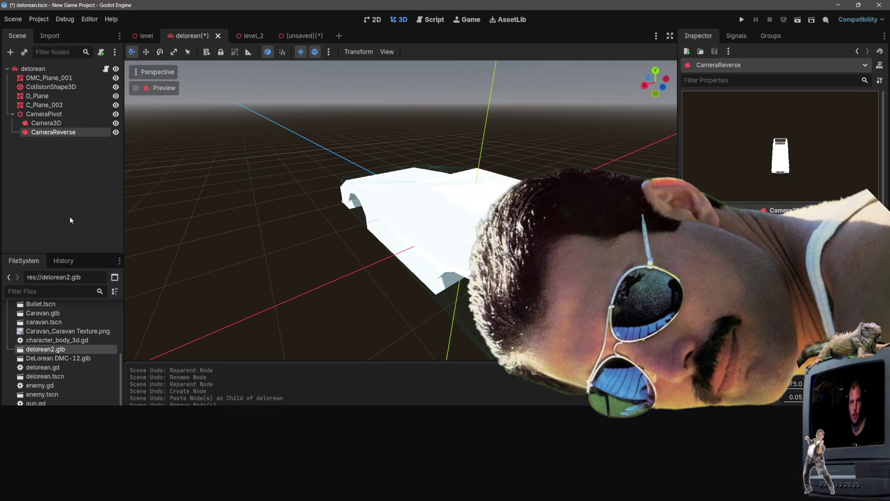
{"action": "key", "text": "ctrl+shift+z"}
{"action": "right_click", "coordinate": [71, 205]}
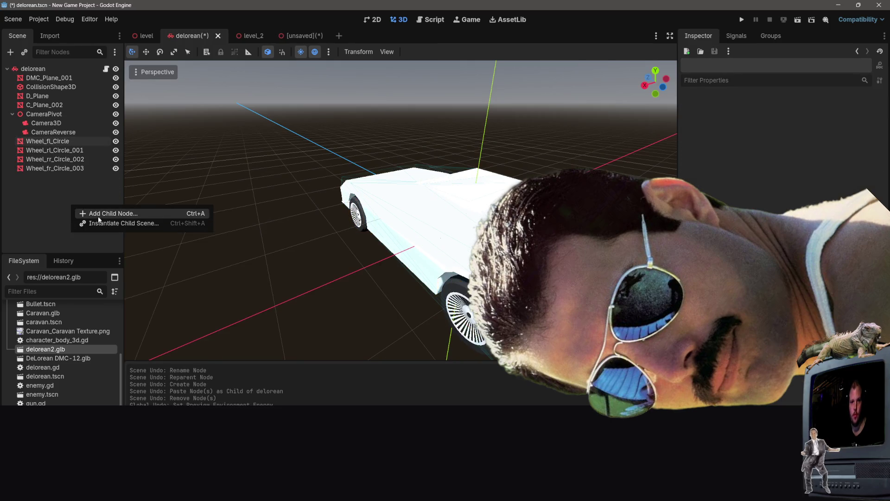
- Add a VehicleWheel3D named fl_wheel and make it the parent of Wheel_fl_Circle
{"action": "right_click", "coordinate": [70, 141]}
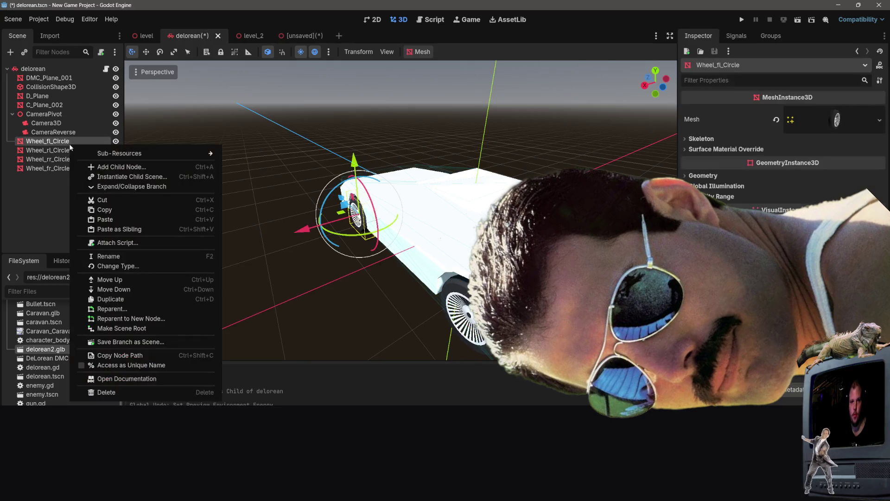
{"action": "left_click", "coordinate": [111, 167]}
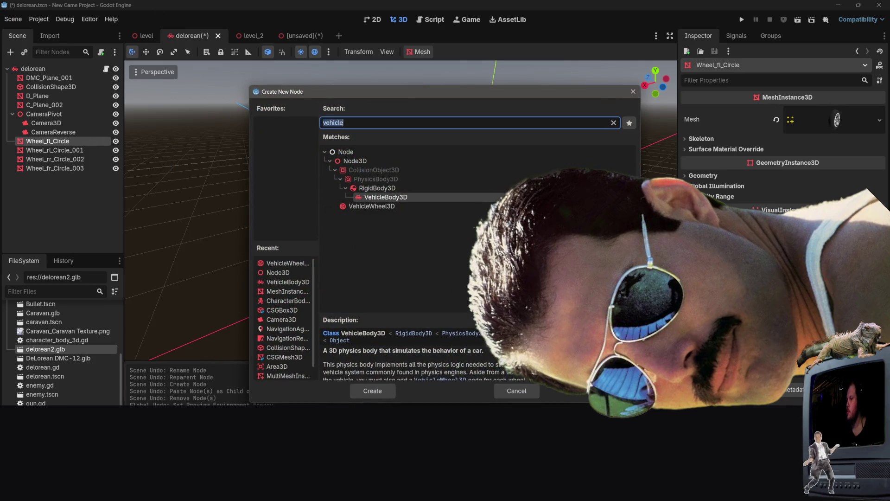
{"action": "left_click", "coordinate": [382, 207]}
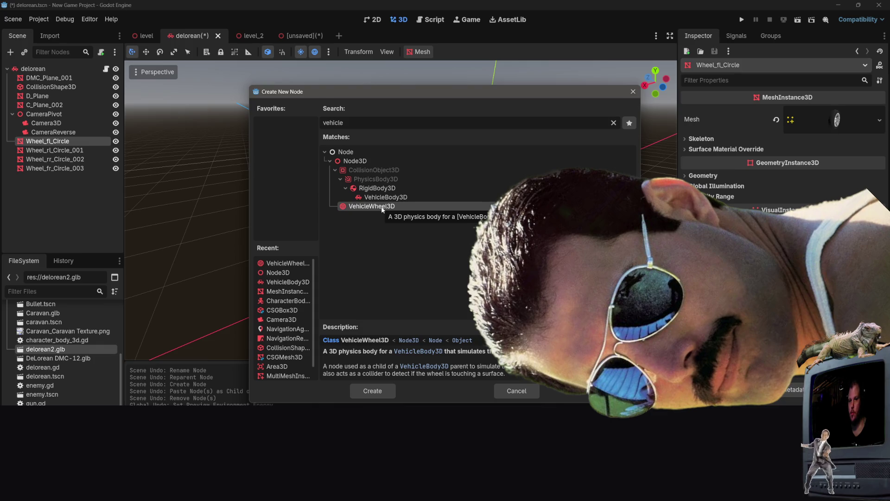
{"action": "double_click", "coordinate": [382, 207]}
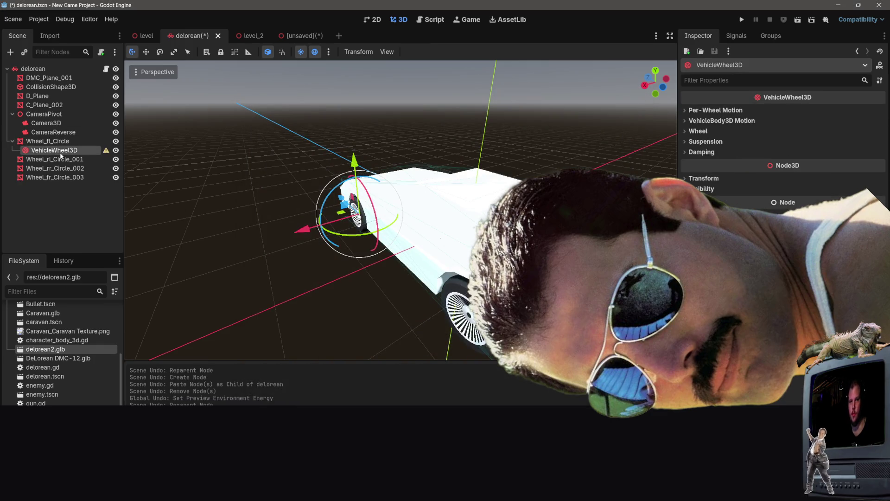
{"action": "double_click", "coordinate": [61, 150]}
{"action": "type", "text": "fl_wheel"}
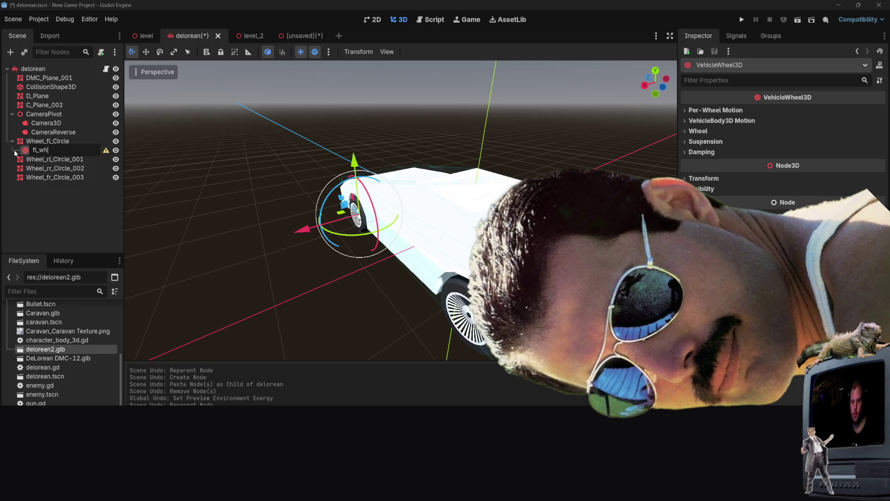
{"action": "key", "text": "Return"}
{"action": "left_click", "coordinate": [23, 141]}
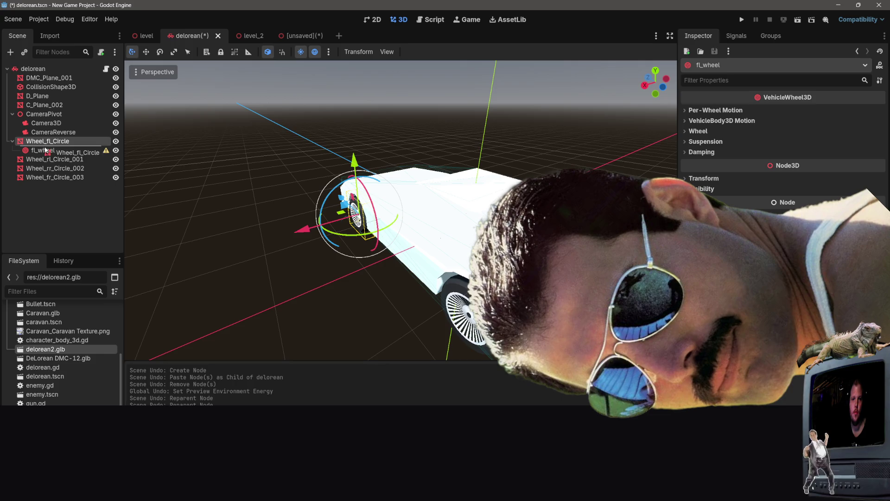
{"action": "left_click_drag", "start_coordinate": [43, 150], "coordinate": [45, 142]}
- Turn on Use as Steering for fl_wheel
{"action": "left_click", "coordinate": [44, 142]}
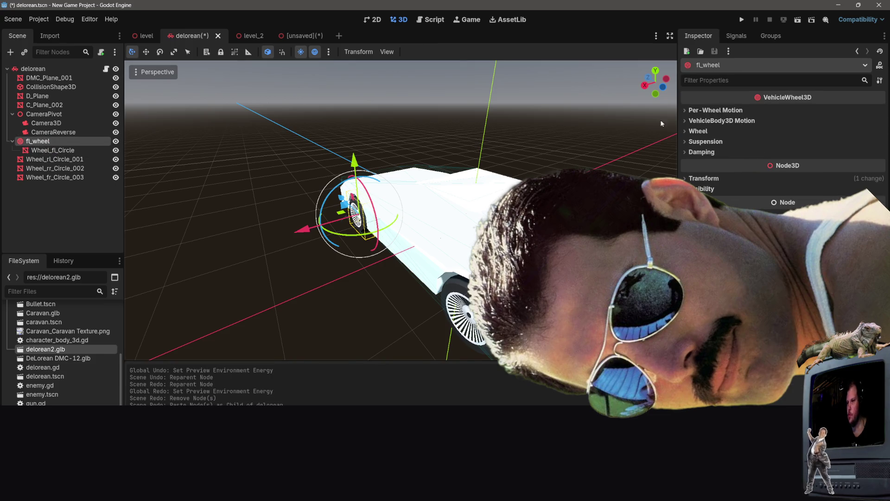
{"action": "left_click", "coordinate": [699, 112]}
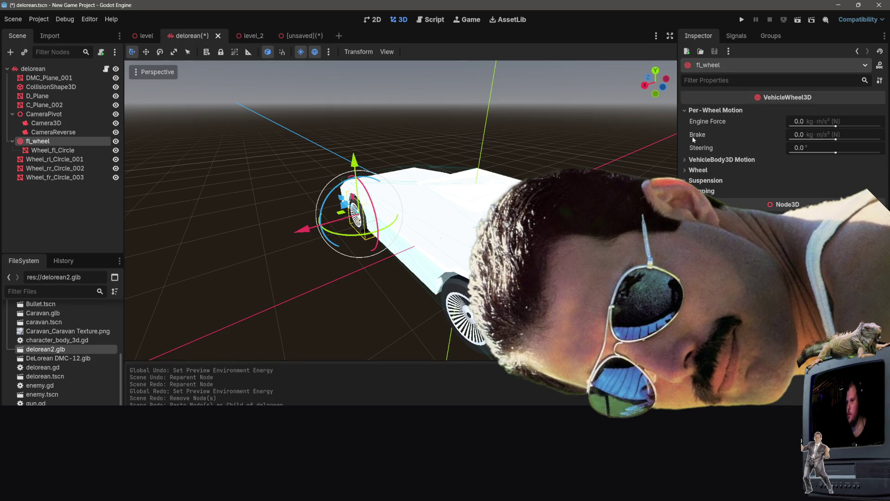
{"action": "left_click", "coordinate": [697, 160]}
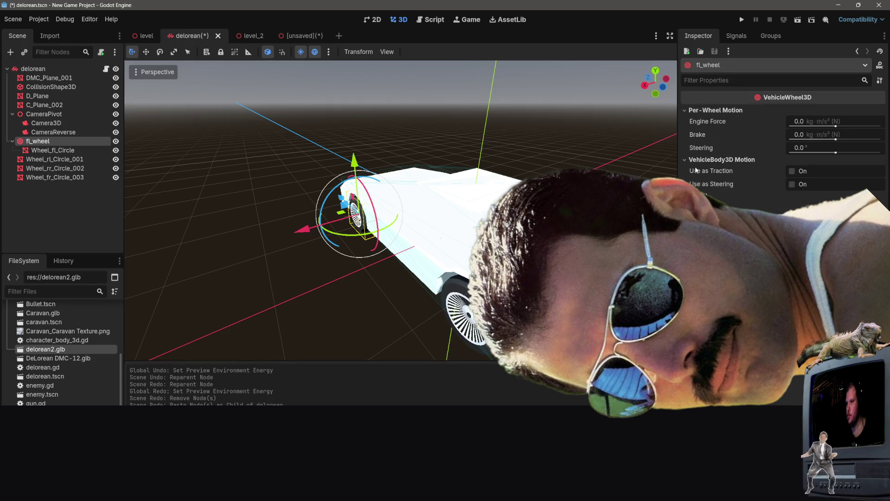
{"action": "left_click", "coordinate": [793, 185]}
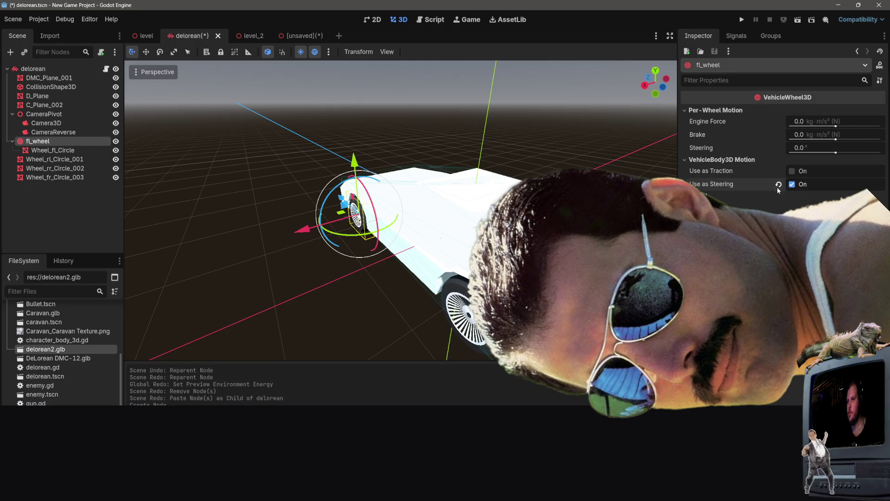
{"action": "left_click", "coordinate": [69, 151]}
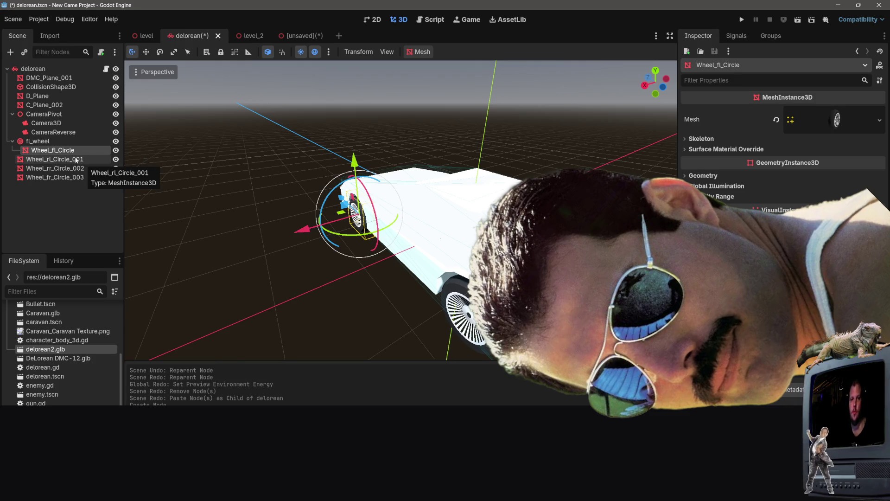
{"action": "left_click", "coordinate": [60, 161]}
{"action": "left_click", "coordinate": [48, 141]}
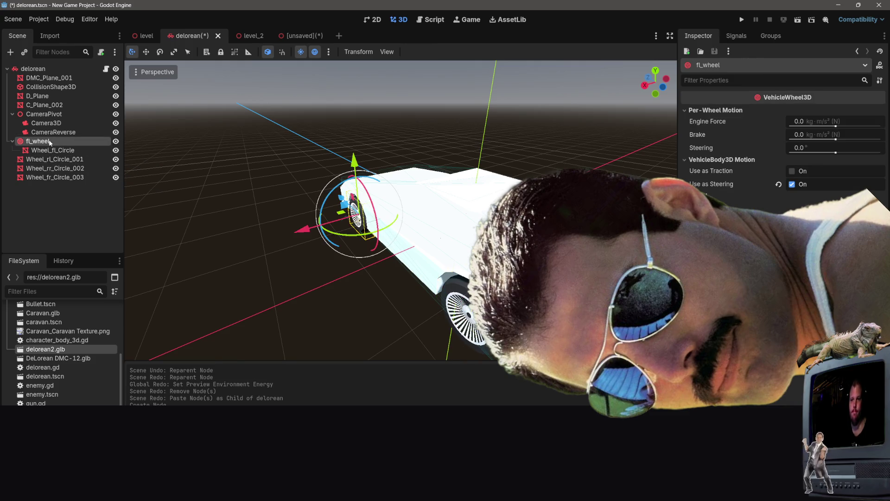
- Add a VehicleWheel3D named rl_wheel under the delorean root holding Wheel_rl_Circle_001
{"action": "right_click", "coordinate": [56, 160]}
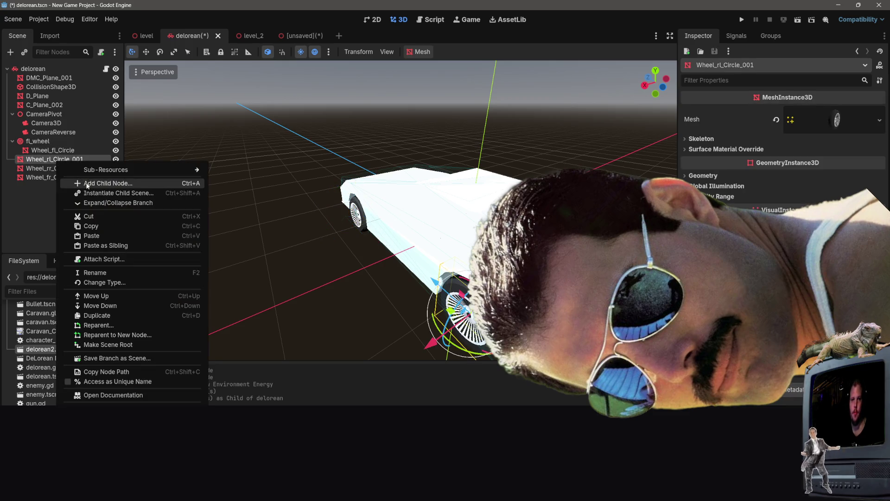
{"action": "left_click", "coordinate": [106, 184]}
{"action": "double_click", "coordinate": [372, 206]}
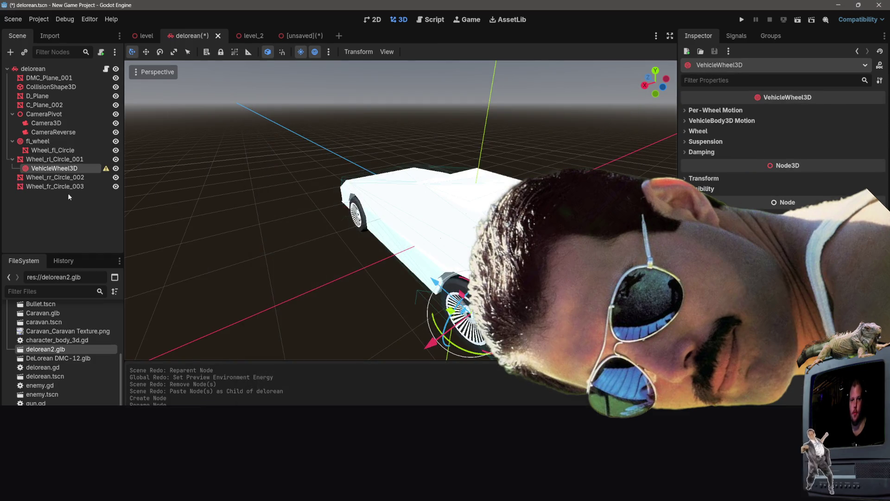
{"action": "double_click", "coordinate": [36, 170]}
{"action": "type", "text": "rl_wheel"}
{"action": "key", "text": "Return"}
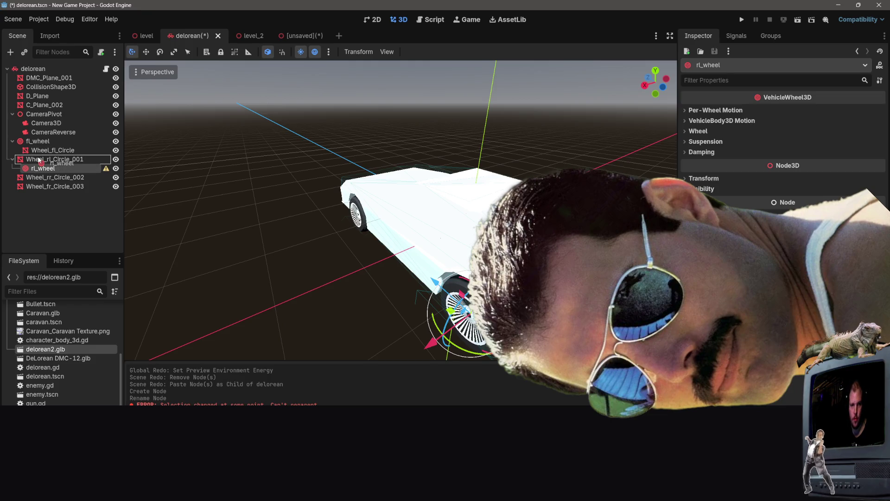
{"action": "mouse_move", "coordinate": [41, 171]}
{"action": "left_mouse_down"}
{"action": "mouse_move", "coordinate": [30, 141]}
{"action": "mouse_move", "coordinate": [34, 165]}
{"action": "left_mouse_up"}
{"action": "left_click_drag", "start_coordinate": [32, 151], "coordinate": [30, 139]}
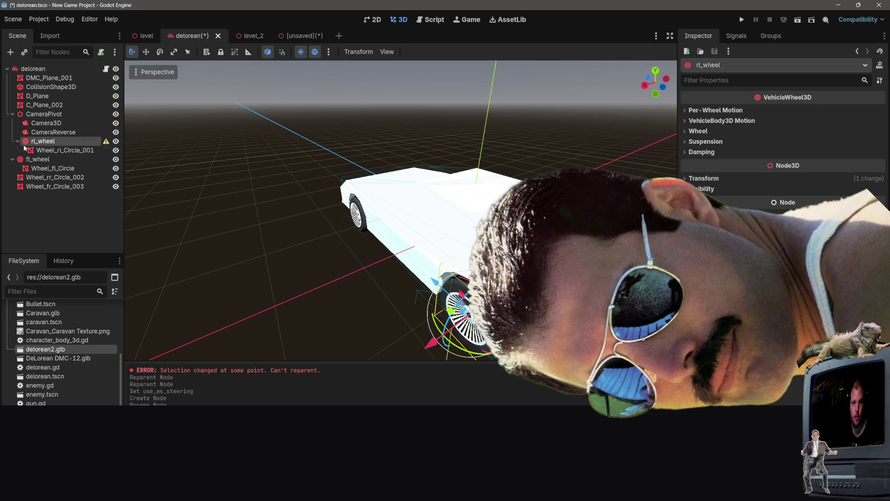
{"action": "left_click_drag", "start_coordinate": [31, 145], "coordinate": [33, 190]}
{"action": "left_click", "coordinate": [56, 186]}
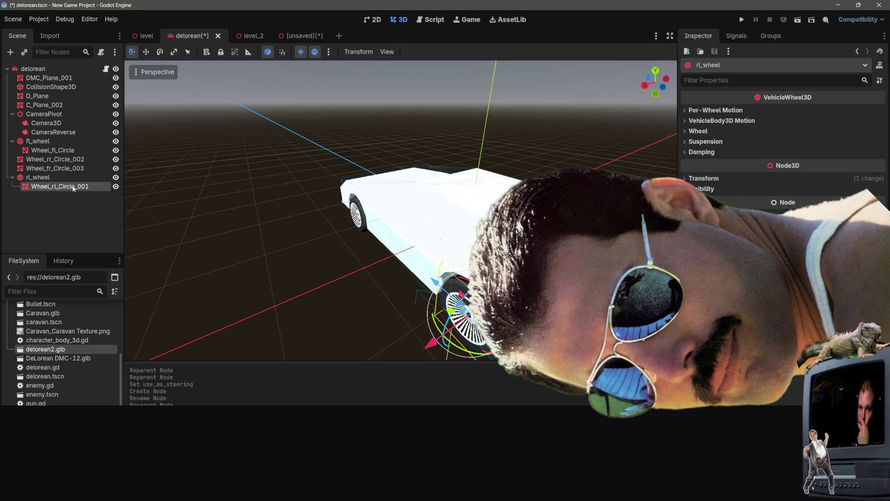
{"action": "left_click", "coordinate": [37, 177]}
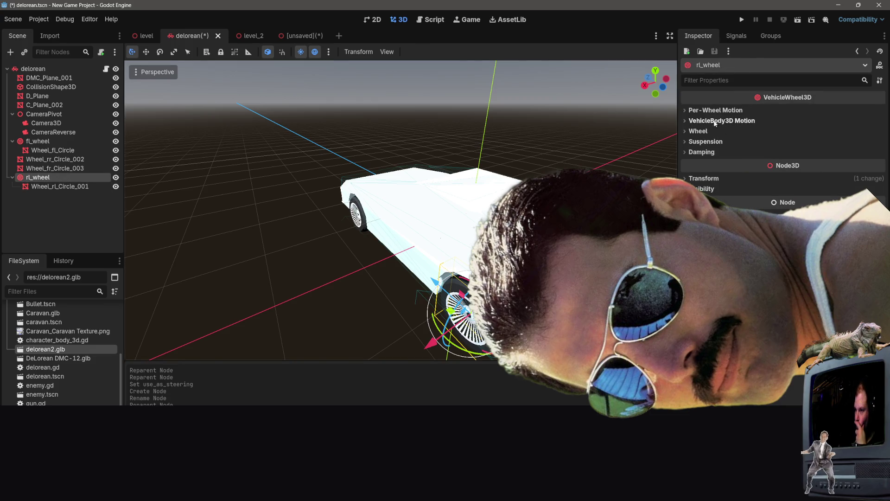
- Turn on Use as Traction for rl_wheel
{"action": "left_click", "coordinate": [699, 132]}
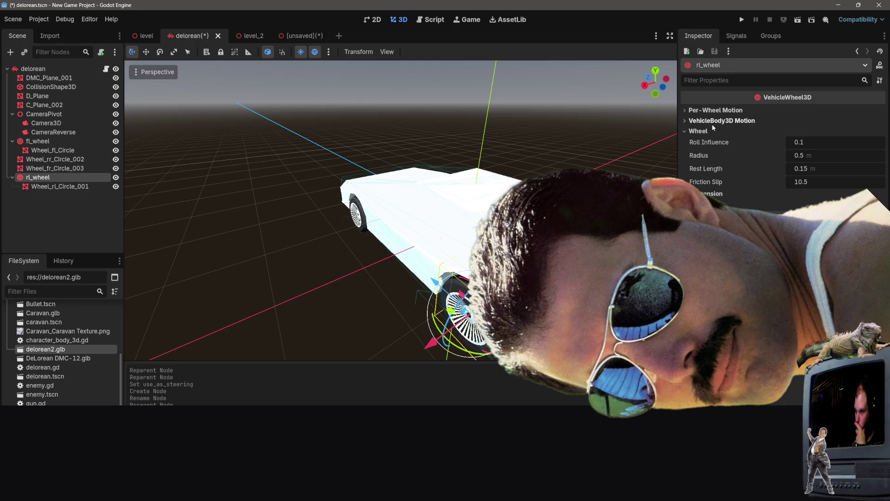
{"action": "left_click", "coordinate": [714, 111]}
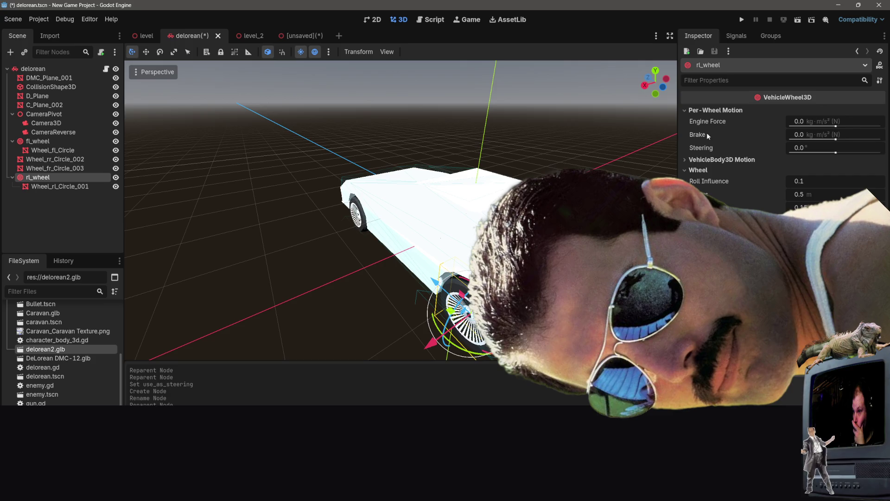
{"action": "left_click", "coordinate": [736, 110]}
{"action": "left_click", "coordinate": [709, 120]}
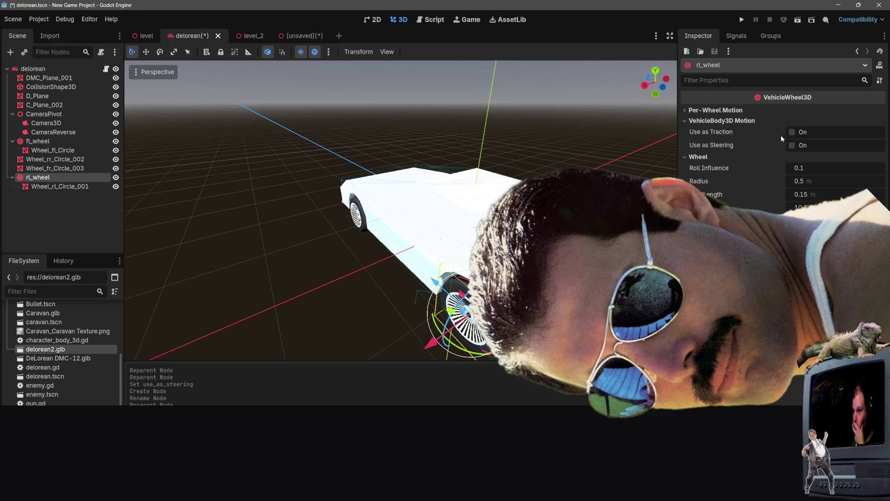
{"action": "left_click", "coordinate": [792, 133]}
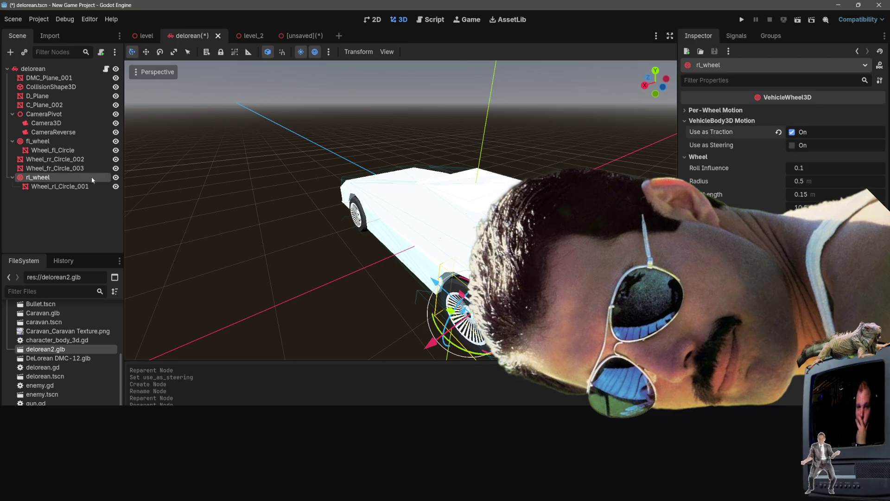
- Review the wheel meshes in the Scene dock, ending on the front-right wheel mesh
{"action": "left_click", "coordinate": [63, 187]}
{"action": "left_click", "coordinate": [63, 178]}
{"action": "left_click", "coordinate": [63, 169]}
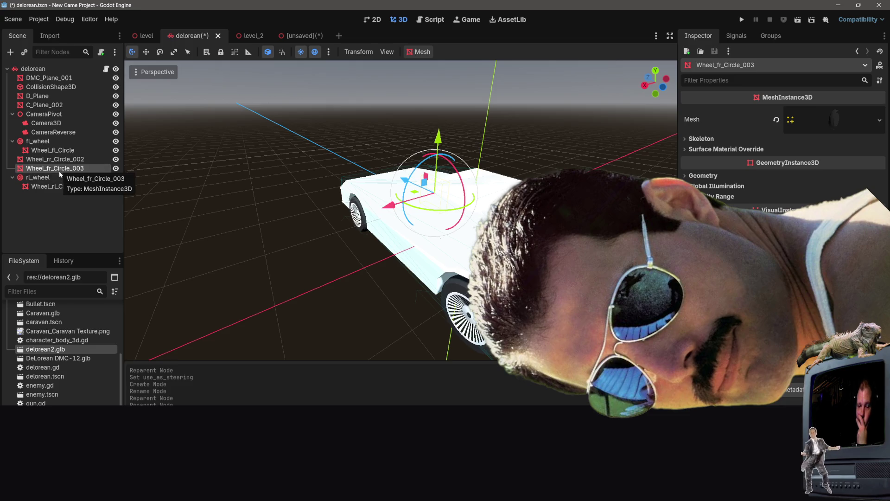
{"action": "left_click", "coordinate": [57, 150]}
{"action": "left_click", "coordinate": [63, 161]}
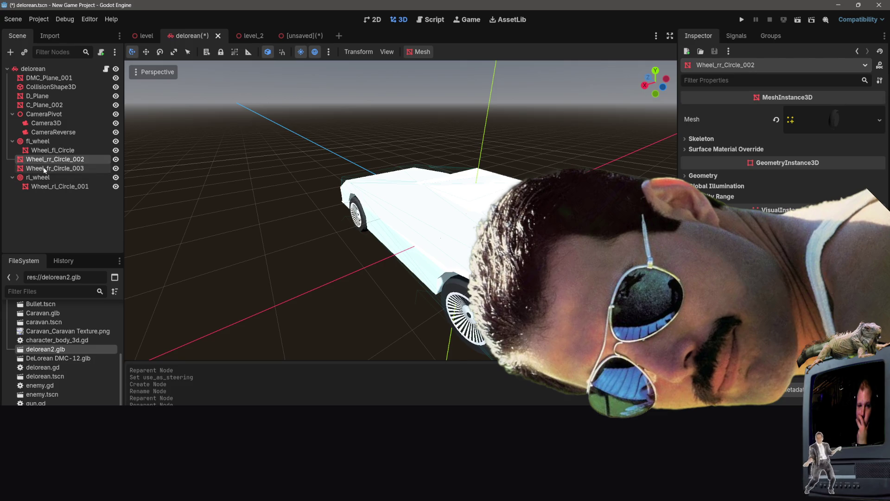
{"action": "left_click", "coordinate": [51, 169]}
- Create a VehicleWheel3D named fr_wheel and reparent Wheel_fr_Circle_003 under it
{"action": "right_click", "coordinate": [51, 168]}
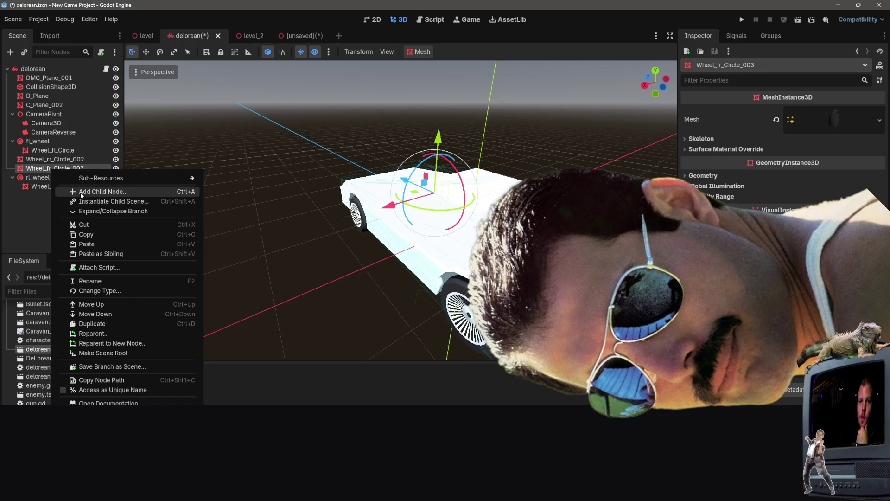
{"action": "left_click", "coordinate": [83, 192]}
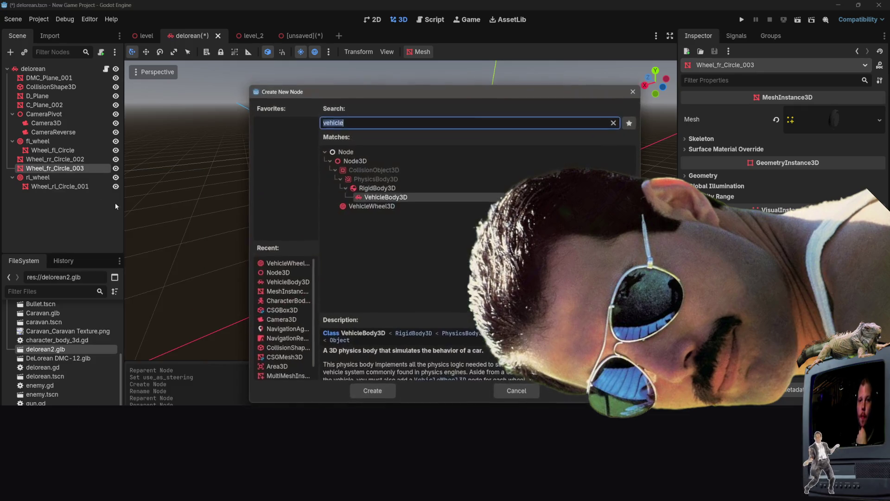
{"action": "double_click", "coordinate": [366, 207]}
{"action": "key", "text": "F2"}
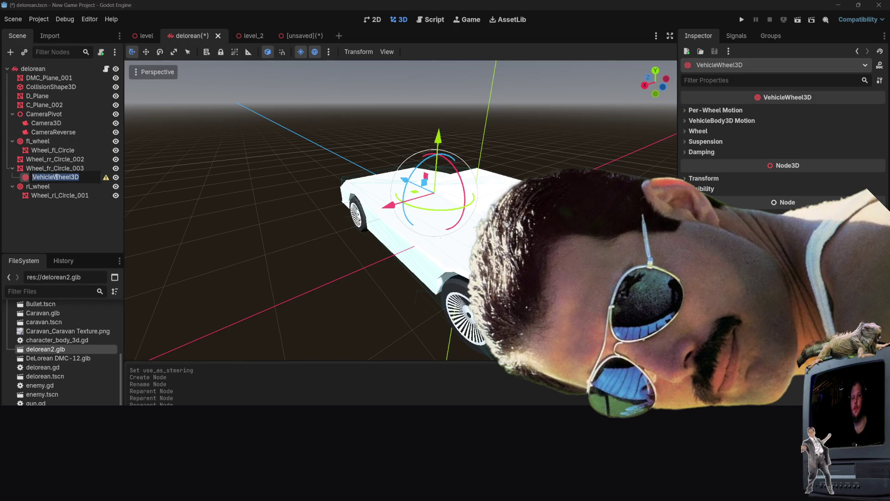
{"action": "type", "text": "fr_"}
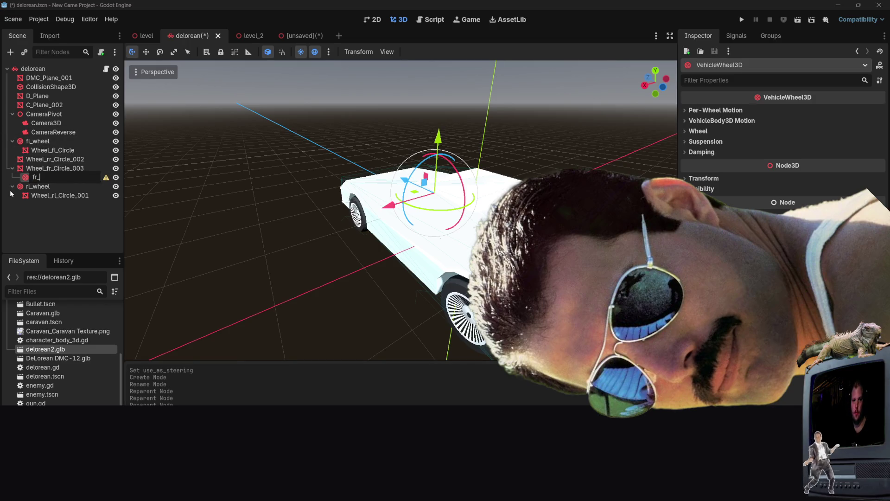
{"action": "type", "text": "wheel"}
{"action": "key", "text": "Return"}
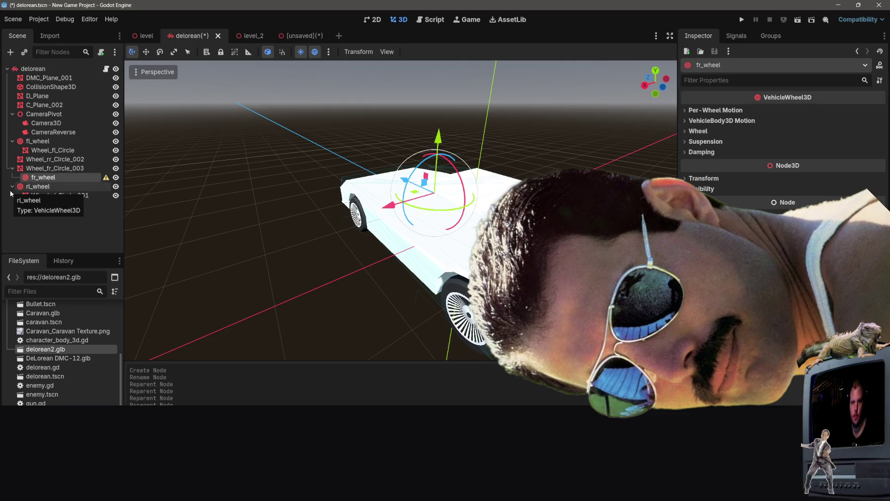
{"action": "mouse_move", "coordinate": [41, 175]}
{"action": "left_mouse_down"}
{"action": "mouse_move", "coordinate": [44, 164]}
{"action": "mouse_move", "coordinate": [16, 167]}
{"action": "mouse_move", "coordinate": [35, 204]}
{"action": "mouse_move", "coordinate": [44, 203]}
{"action": "left_mouse_up"}
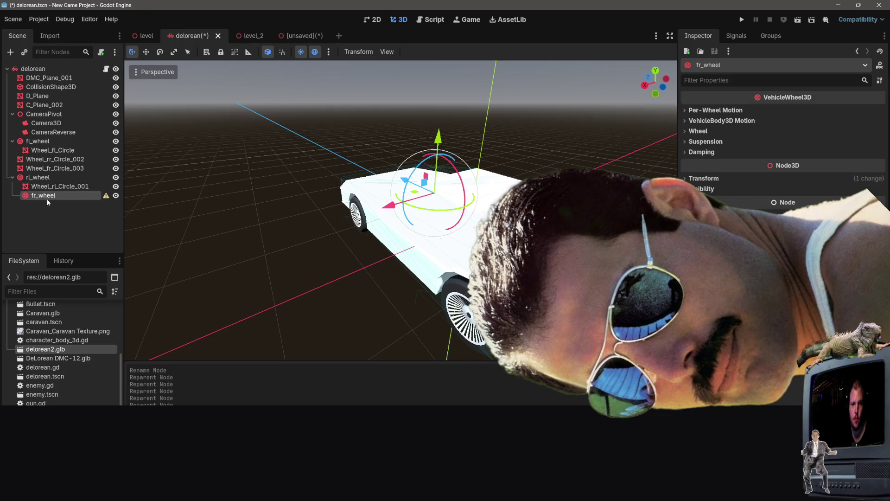
{"action": "mouse_move", "coordinate": [51, 168]}
{"action": "left_mouse_down"}
{"action": "mouse_move", "coordinate": [51, 200]}
{"action": "mouse_move", "coordinate": [44, 188]}
{"action": "mouse_move", "coordinate": [28, 204]}
{"action": "mouse_move", "coordinate": [67, 204]}
{"action": "mouse_move", "coordinate": [42, 140]}
{"action": "left_mouse_up"}
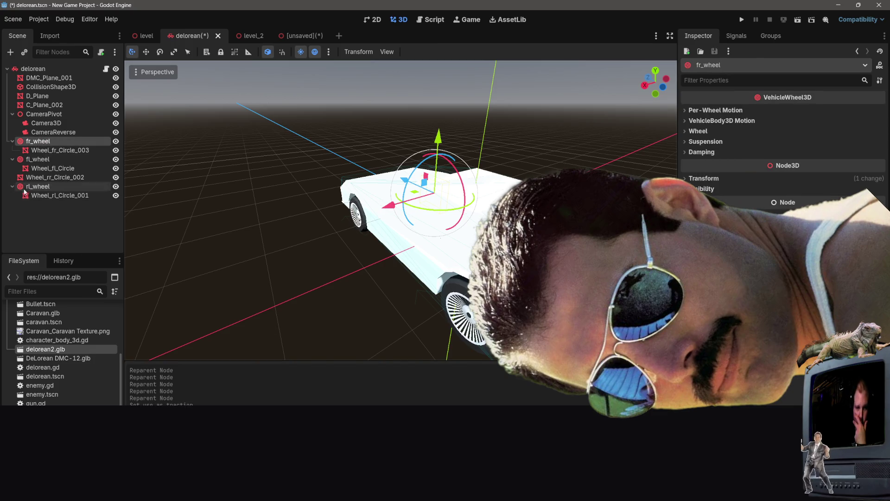
{"action": "right_click", "coordinate": [44, 144]}
- Add a new node named rr_wheel and reparent Wheel_rr_Circle_002 under it
{"action": "left_click", "coordinate": [42, 178]}
{"action": "left_click", "coordinate": [43, 178]}
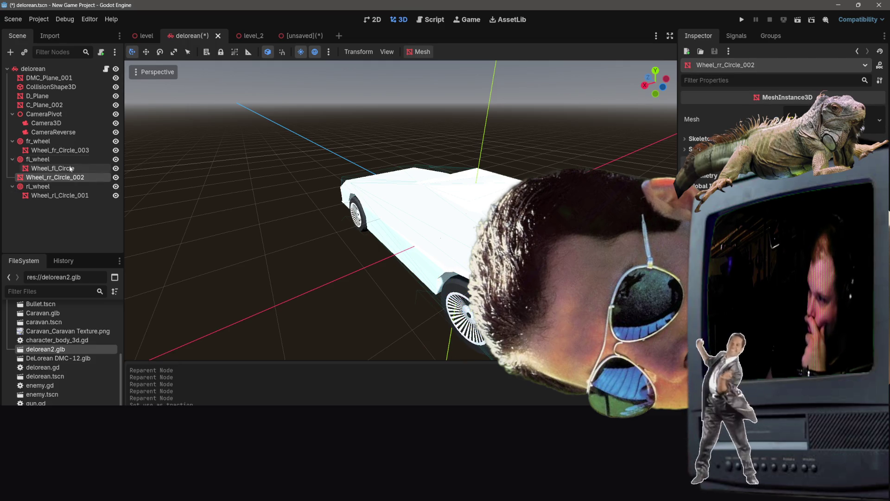
{"action": "right_click", "coordinate": [29, 177]}
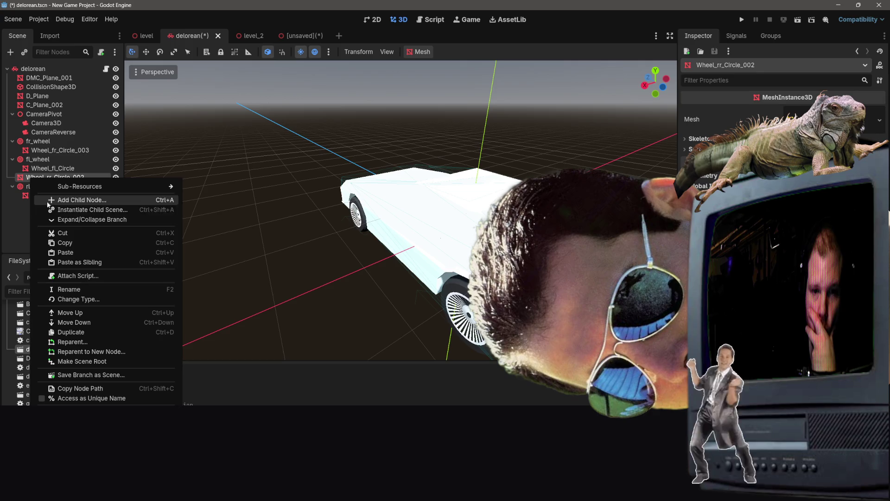
{"action": "left_click", "coordinate": [60, 199]}
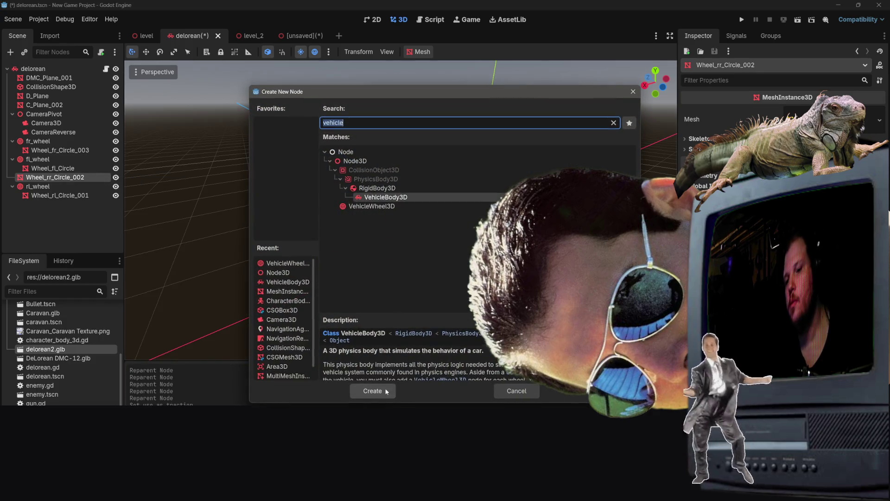
{"action": "left_click", "coordinate": [372, 391]}
{"action": "double_click", "coordinate": [64, 187]}
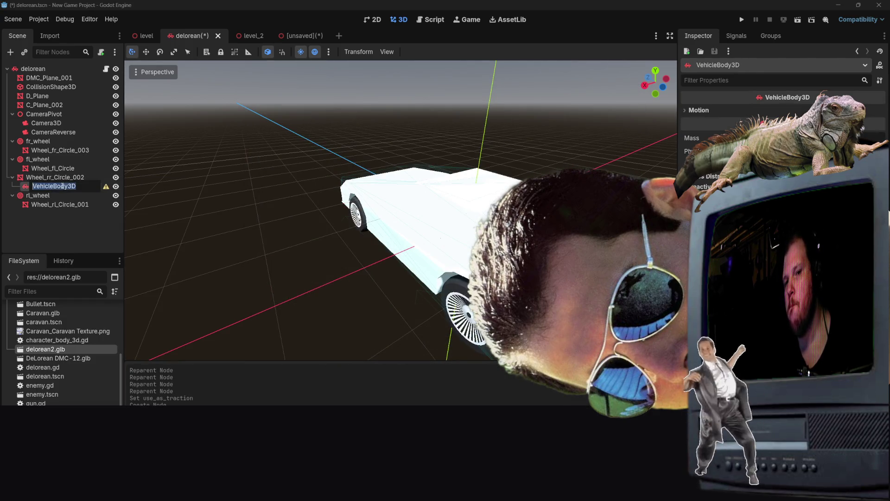
{"action": "key", "text": "BackSpace"}
{"action": "type", "text": "rr_wheel"}
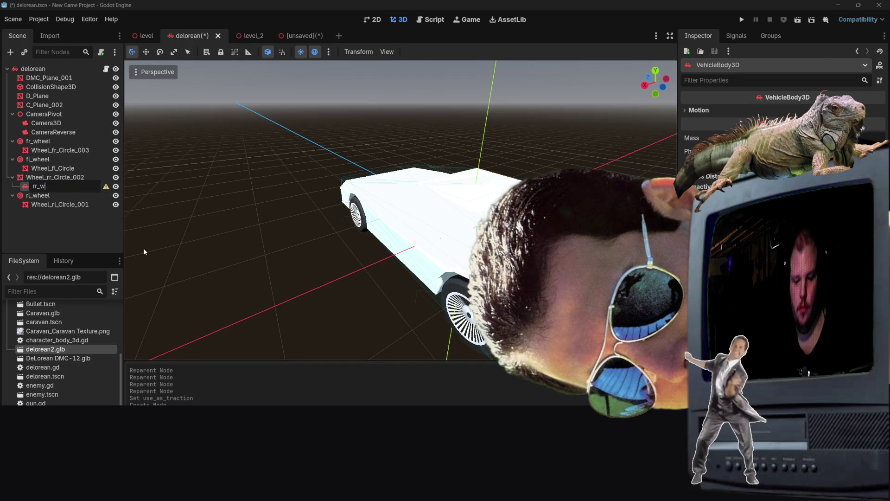
{"action": "key", "text": "Return"}
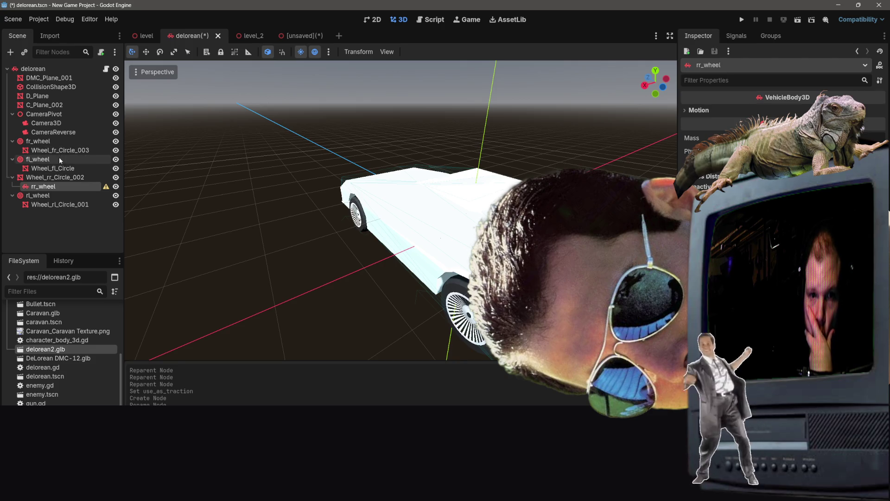
{"action": "mouse_move", "coordinate": [40, 189]}
{"action": "left_mouse_down"}
{"action": "mouse_move", "coordinate": [25, 177]}
{"action": "mouse_move", "coordinate": [19, 139]}
{"action": "left_mouse_up"}
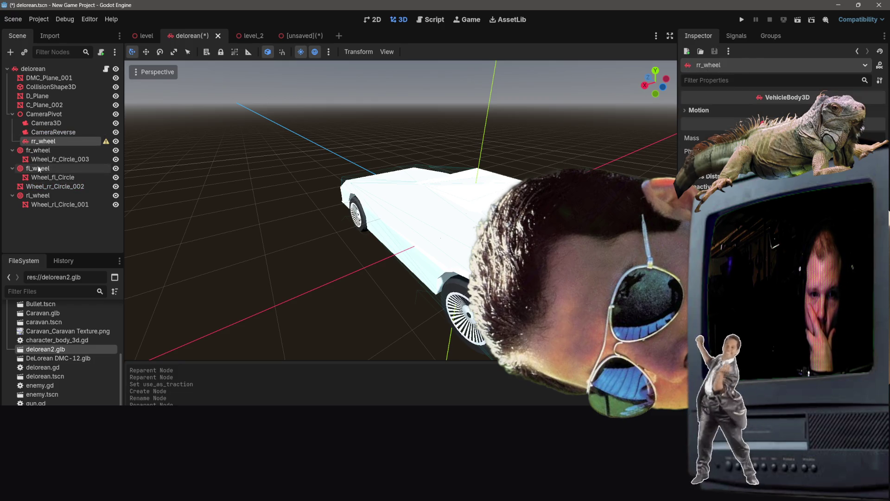
{"action": "mouse_move", "coordinate": [40, 186]}
{"action": "left_mouse_down"}
{"action": "mouse_move", "coordinate": [23, 141]}
{"action": "mouse_move", "coordinate": [5, 152]}
{"action": "mouse_move", "coordinate": [24, 156]}
{"action": "left_mouse_up"}
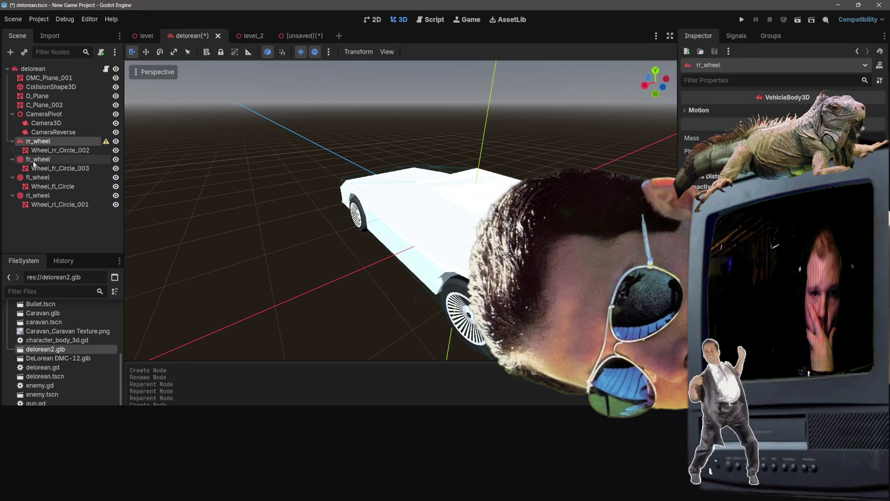
- Change rr_wheel's node type to VehicleWheel3D
{"action": "right_click", "coordinate": [20, 142]}
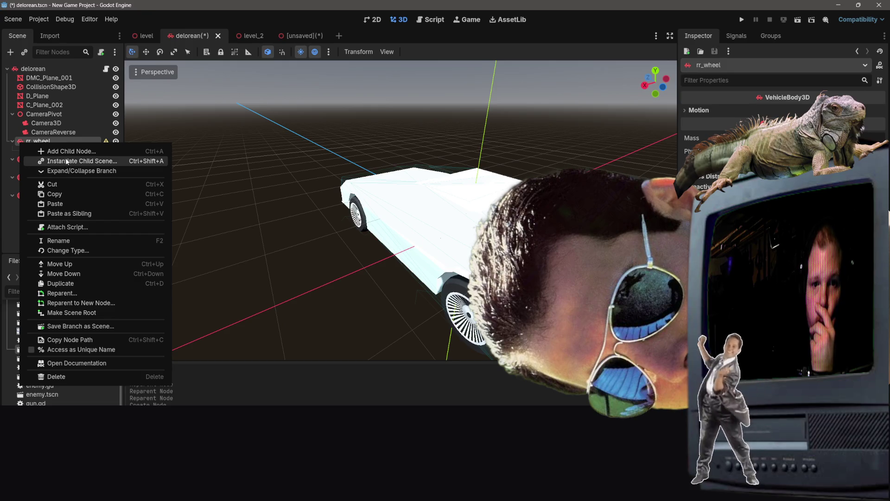
{"action": "left_click", "coordinate": [71, 252]}
{"action": "left_click", "coordinate": [363, 201]}
{"action": "left_click_drag", "start_coordinate": [376, 127], "coordinate": [346, 125]}
{"action": "type", "text": "Wheel"}
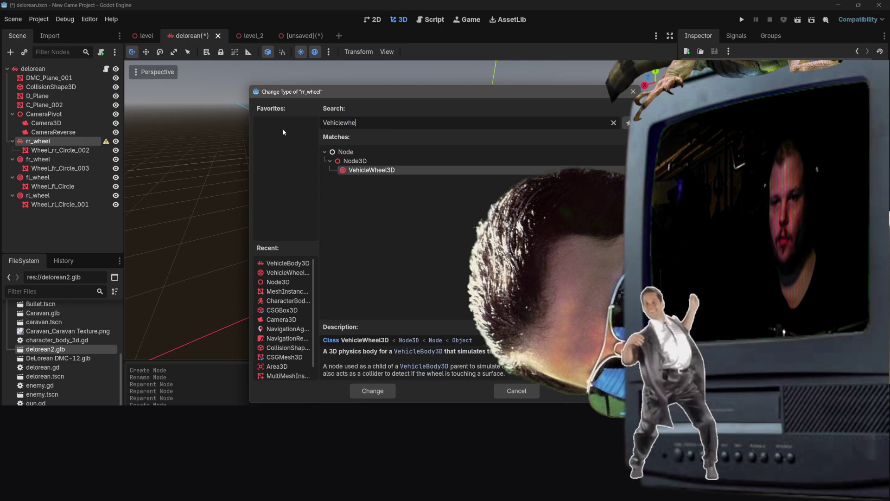
{"action": "key", "text": "Return"}
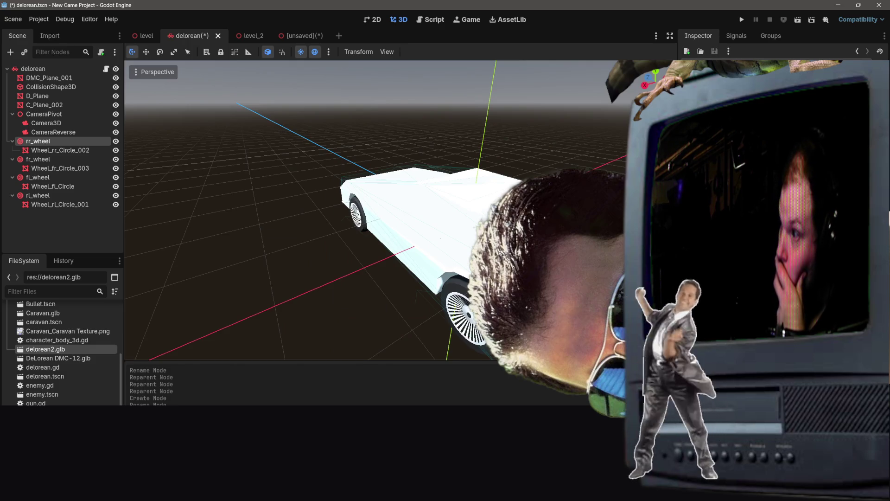
{"action": "left_click", "coordinate": [101, 241]}
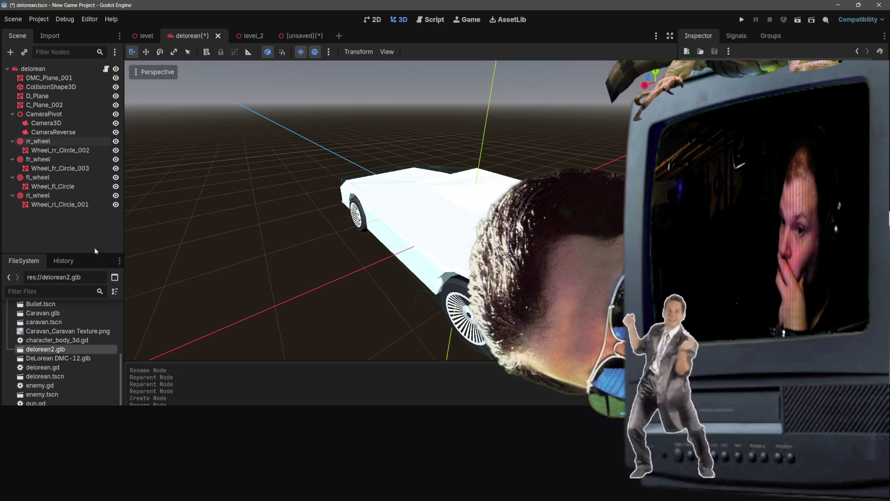
- Review the rr_wheel, fr_wheel, fl_wheel and rl_wheel gizmos, then save delorean with Ctrl+S
{"action": "left_click", "coordinate": [93, 150]}
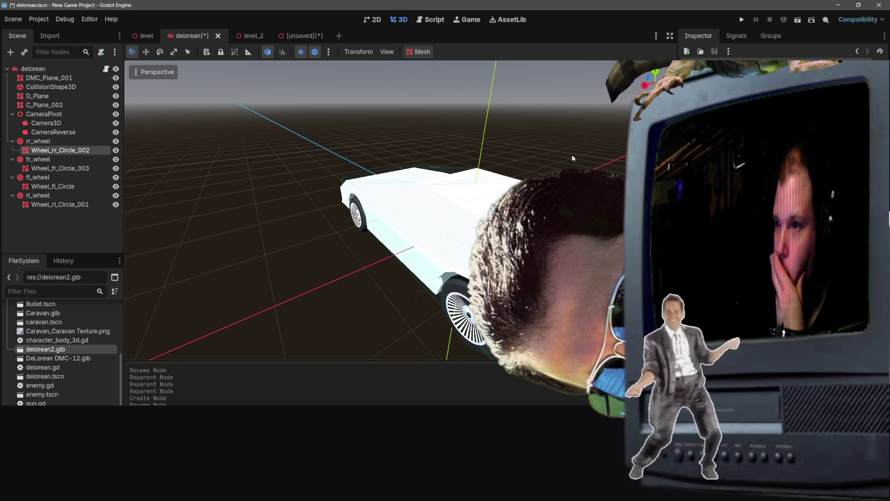
{"action": "left_click", "coordinate": [49, 141]}
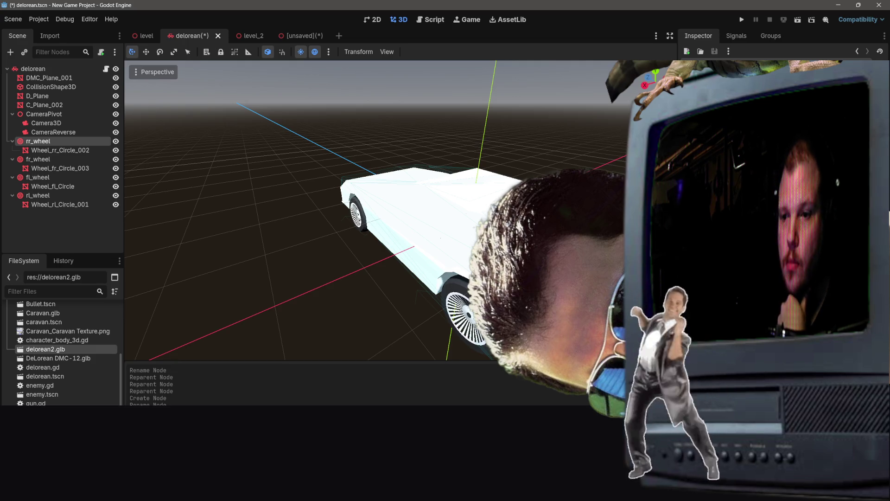
{"action": "left_click", "coordinate": [38, 159]}
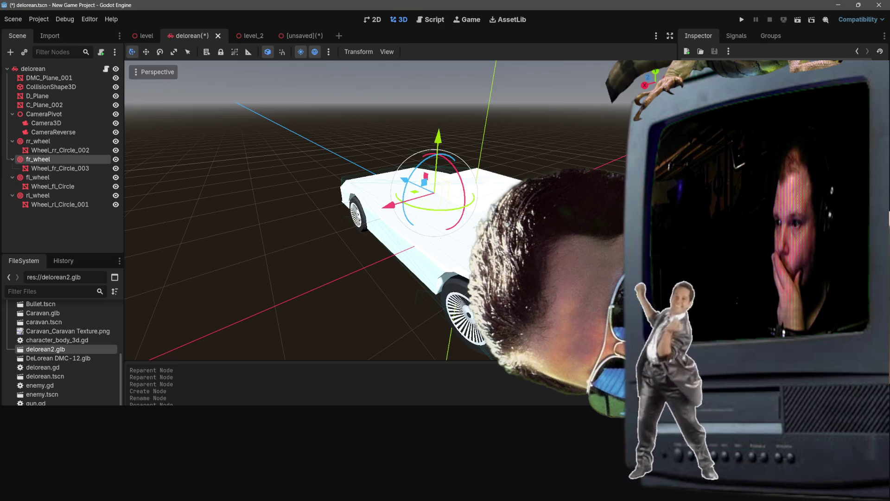
{"action": "left_click", "coordinate": [44, 178]}
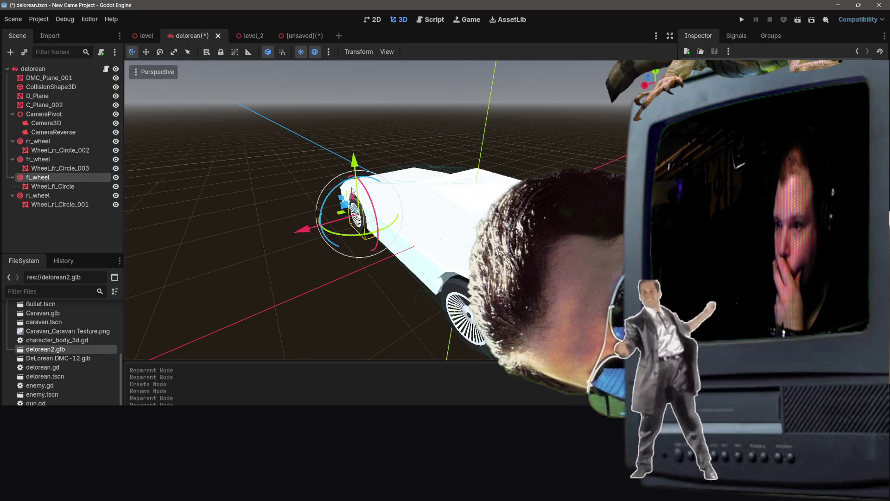
{"action": "left_click", "coordinate": [39, 195]}
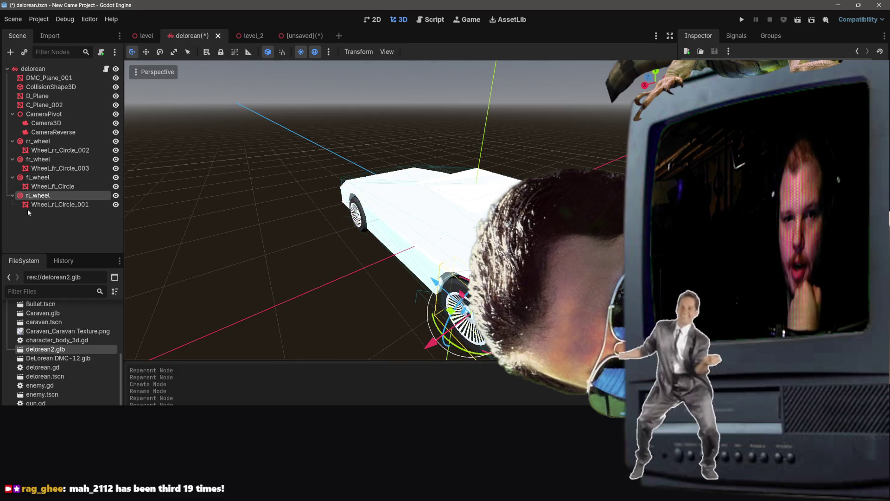
{"action": "left_click", "coordinate": [246, 281]}
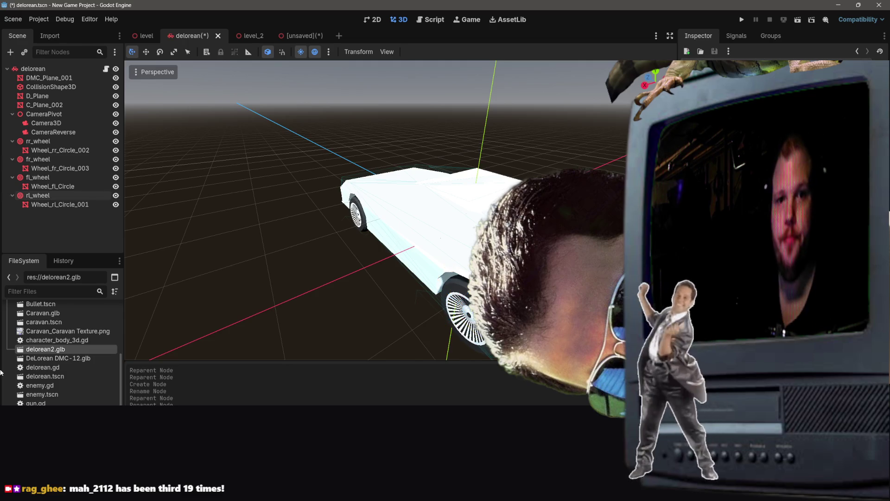
{"action": "key", "text": "ctrl+s"}
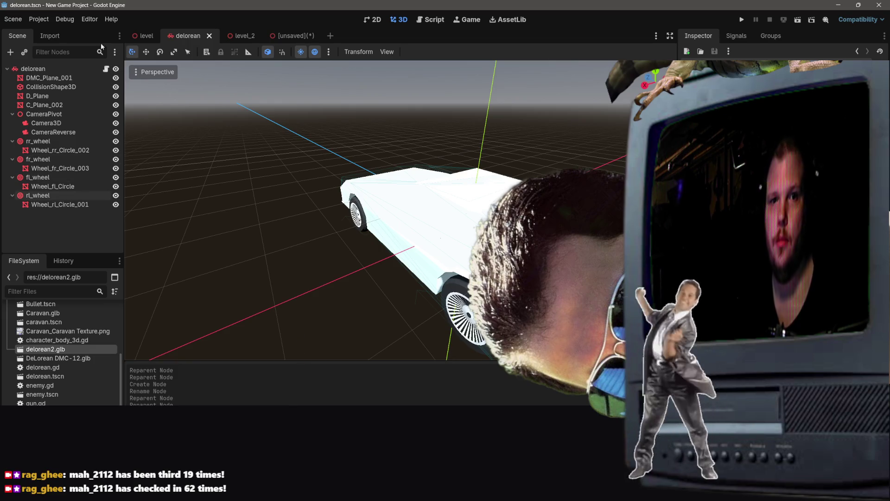
- Close the unsaved delorean2 scene without saving
{"action": "left_click", "coordinate": [284, 36]}
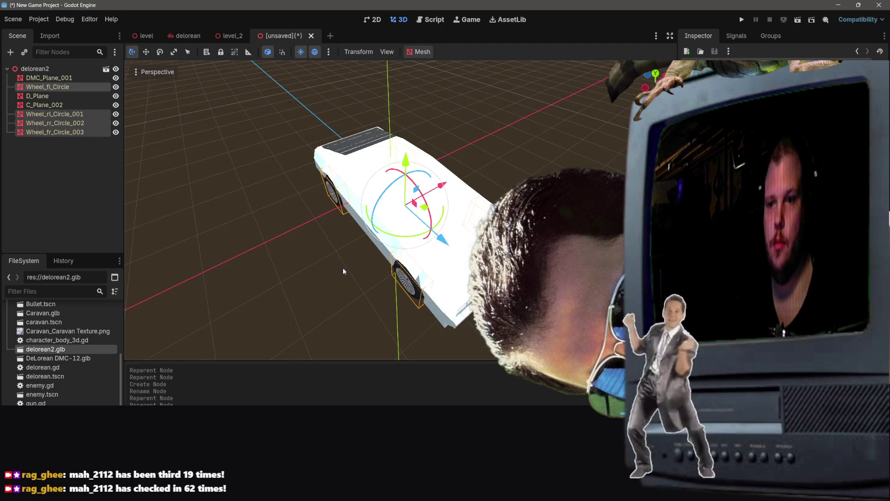
{"action": "left_click", "coordinate": [311, 35]}
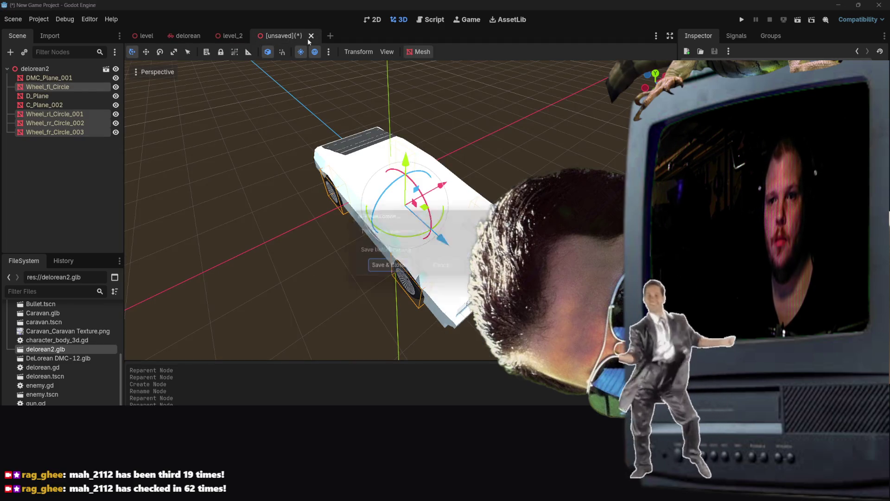
{"action": "left_click", "coordinate": [503, 268]}
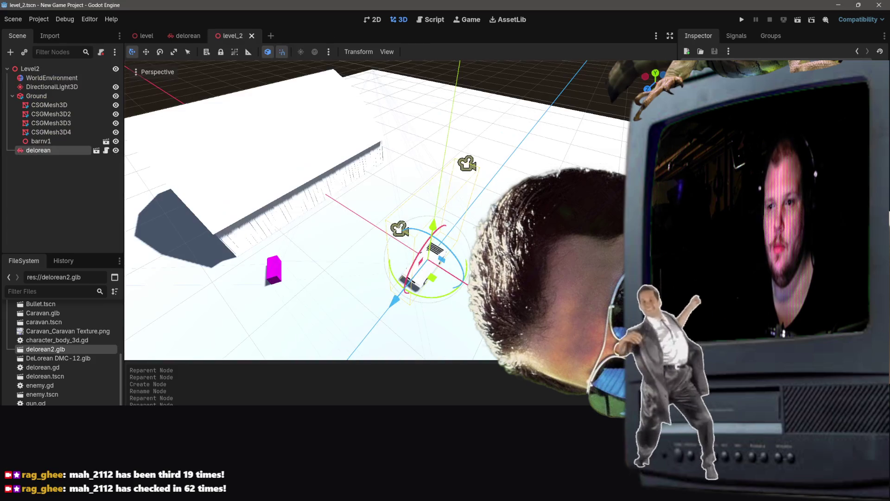
- Select the Ground node in level_2 and run the current scene
{"action": "left_click", "coordinate": [520, 212]}
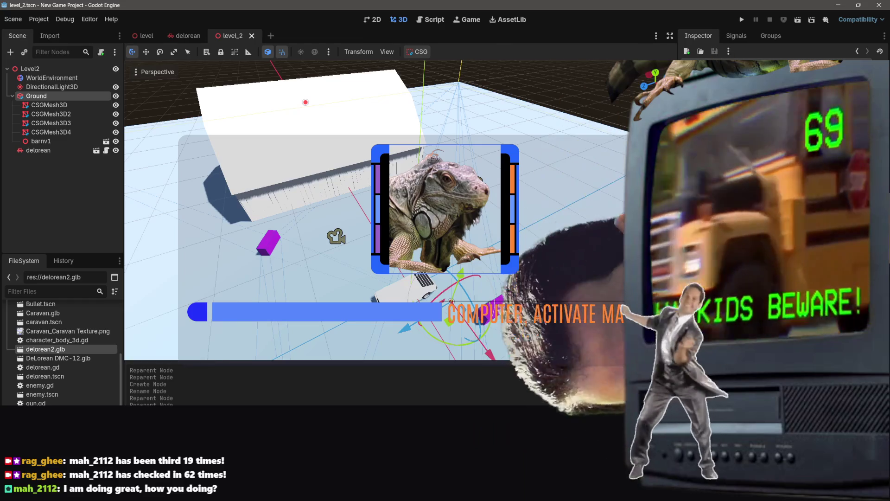
{"action": "left_click", "coordinate": [419, 281]}
{"action": "left_click", "coordinate": [232, 295]}
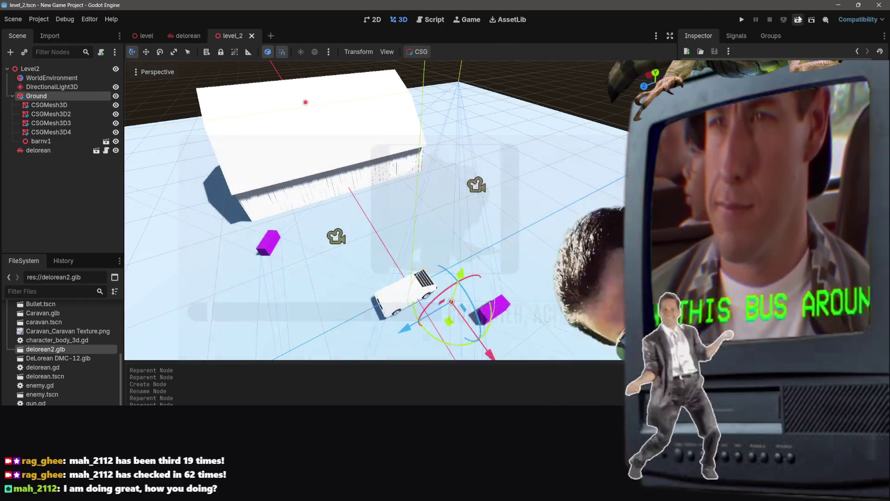
{"action": "left_click", "coordinate": [798, 19]}
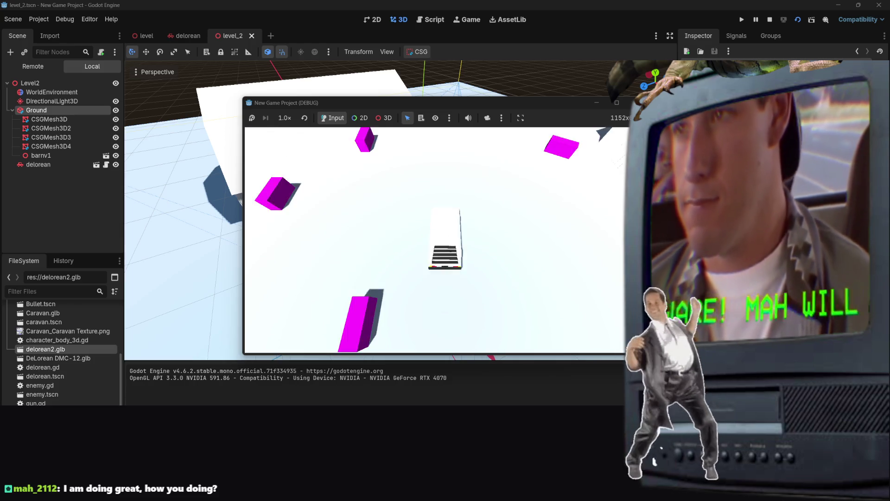
- Stop the running game and select the delorean node in the level_2 Scene tree
{"action": "key", "text": "F8"}
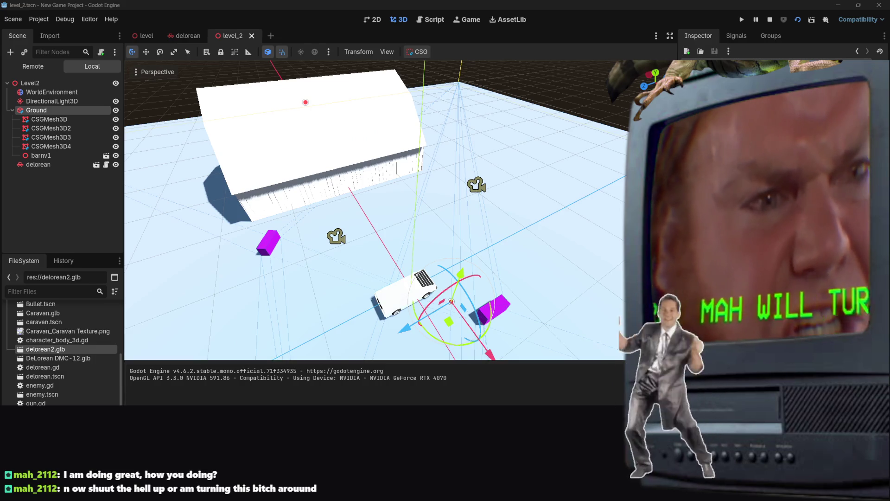
{"action": "left_click", "coordinate": [373, 293]}
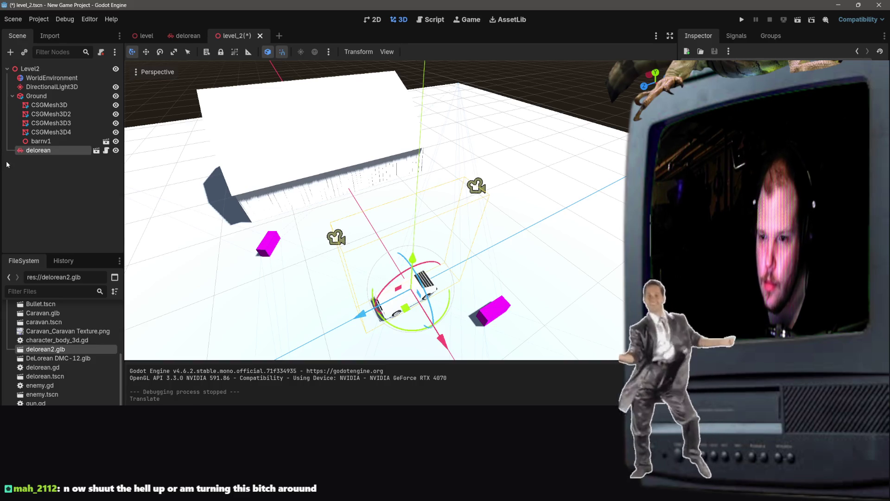
- Snap the delorean down onto the floor and zoom the view in close to it
{"action": "key", "text": "Page_Down"}
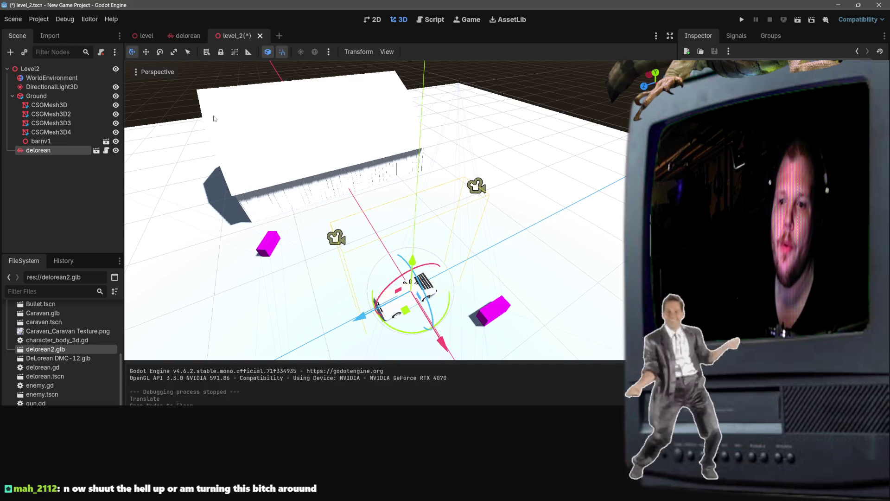
{"action": "left_click_drag", "start_coordinate": [412, 274], "coordinate": [352, 260]}
{"action": "scroll", "coordinate": [408, 195], "scroll_direction": "up", "scroll_amount": 5}
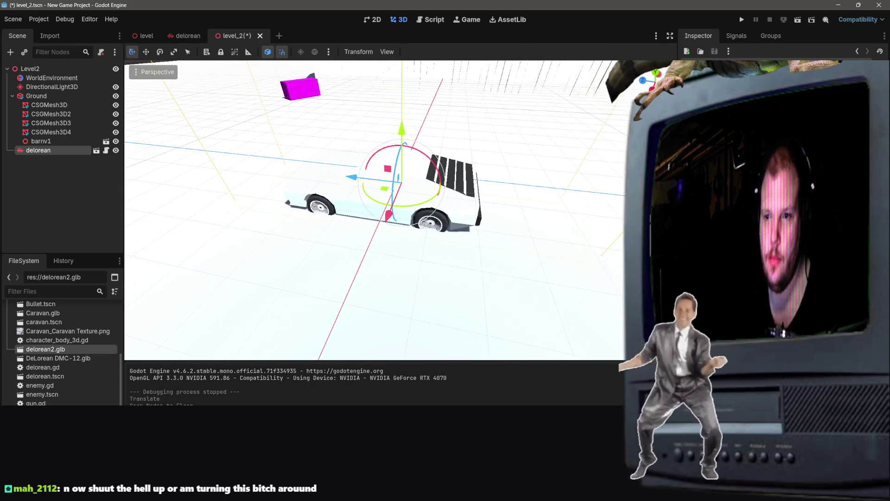
{"action": "scroll", "coordinate": [374, 209], "scroll_direction": "up", "scroll_amount": 8}
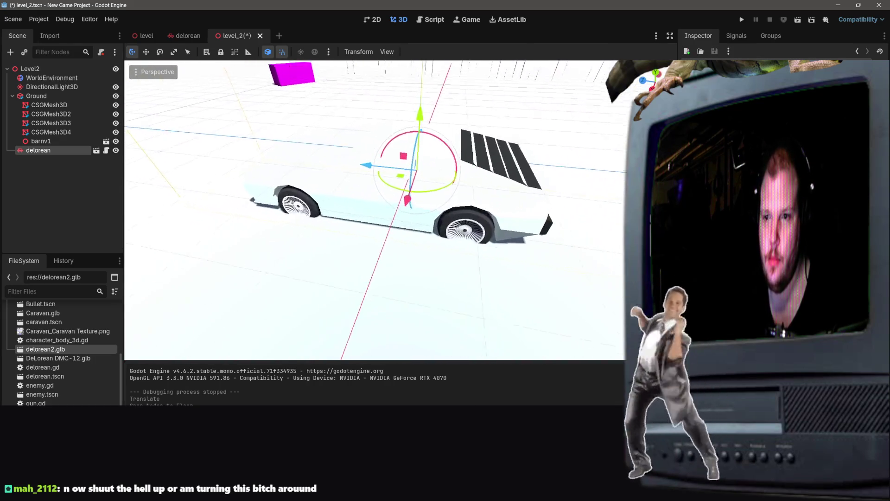
{"action": "scroll", "coordinate": [375, 209], "scroll_direction": "down", "scroll_amount": 10}
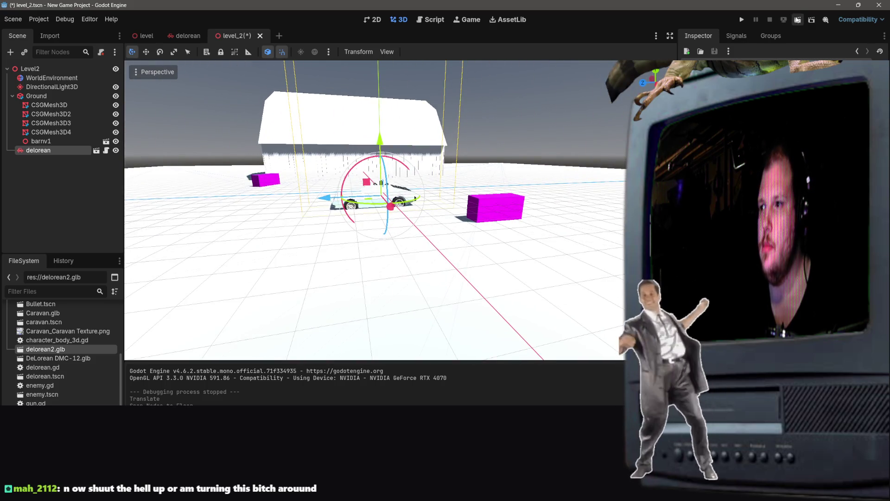
- Save and test-run level_2, then switch to the delorean scene
{"action": "key", "text": "F6"}
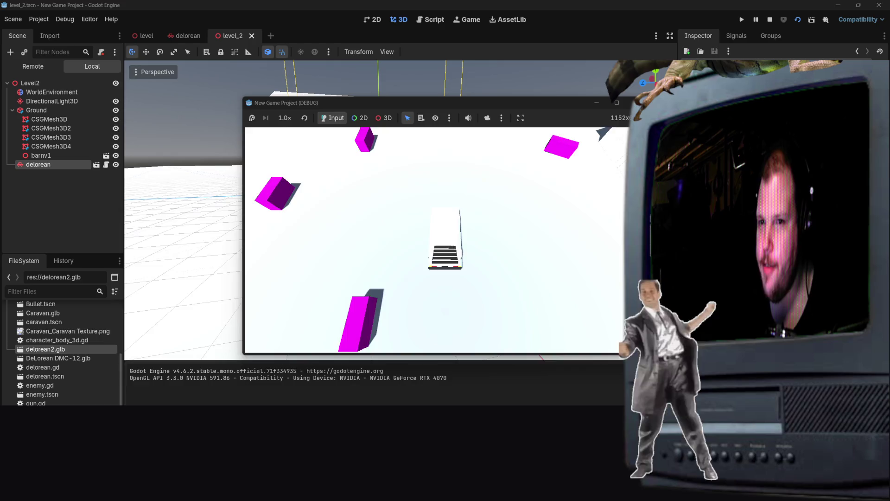
{"action": "key", "text": "F8"}
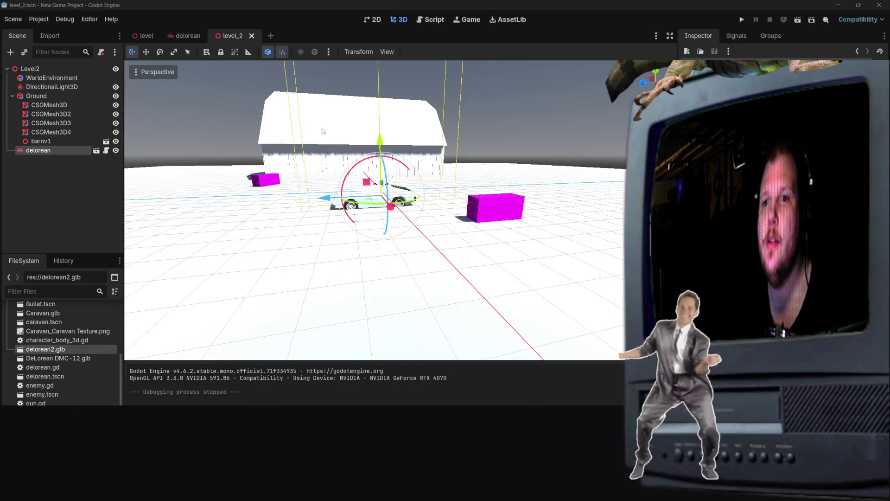
{"action": "left_click", "coordinate": [196, 35]}
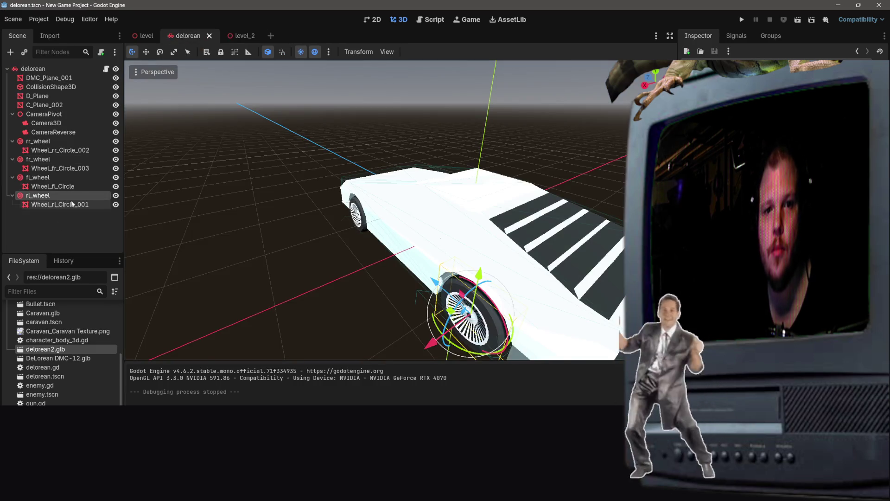
- Comment out lines 27–35 of delorean.gd with Ctrl+K, save, and test-run the scene
{"action": "left_click", "coordinate": [107, 69]}
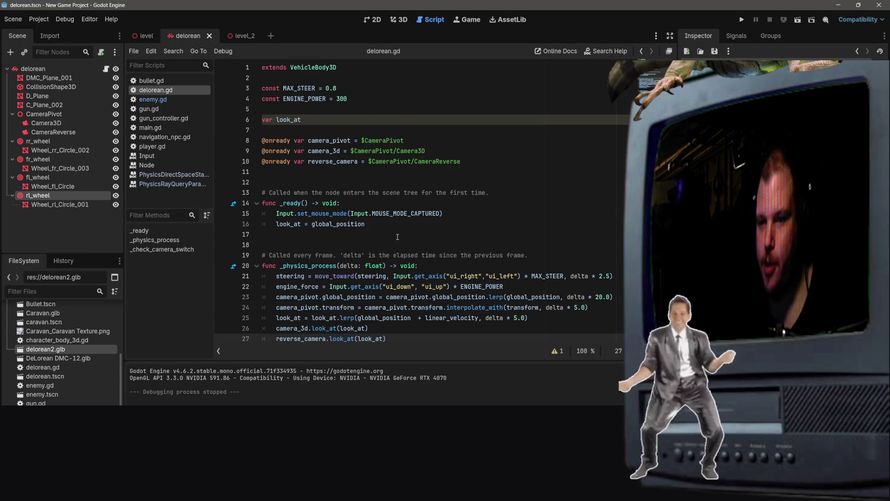
{"action": "scroll", "coordinate": [357, 260], "scroll_direction": "down", "scroll_amount": 3}
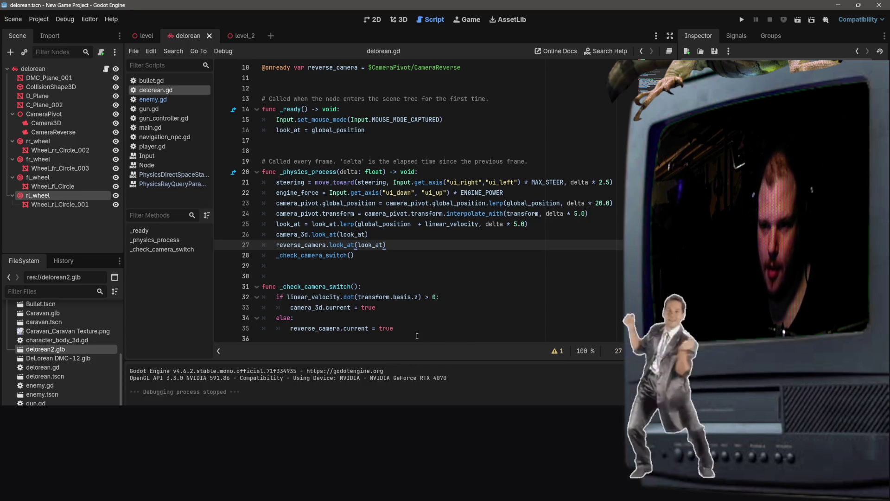
{"action": "left_click", "coordinate": [432, 332]}
{"action": "mouse_move", "coordinate": [432, 333]}
{"action": "left_mouse_down"}
{"action": "mouse_move", "coordinate": [266, 256]}
{"action": "mouse_move", "coordinate": [210, 245]}
{"action": "left_mouse_up"}
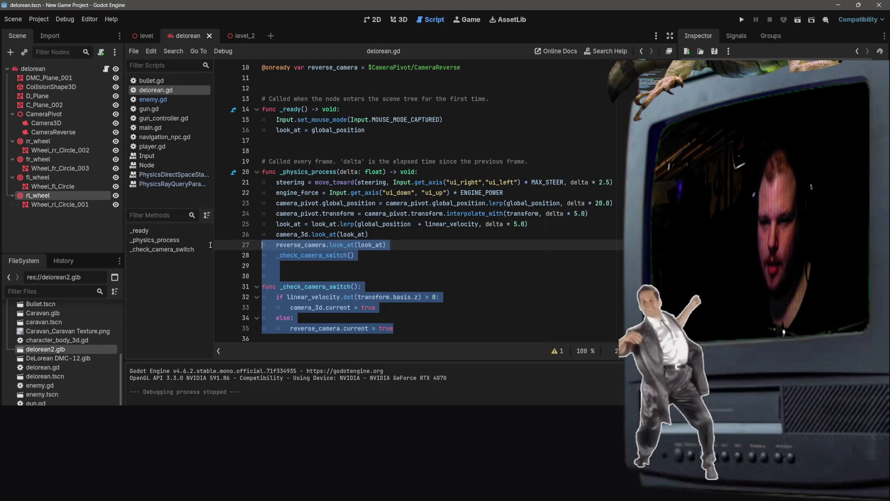
{"action": "key", "text": "ctrl+k"}
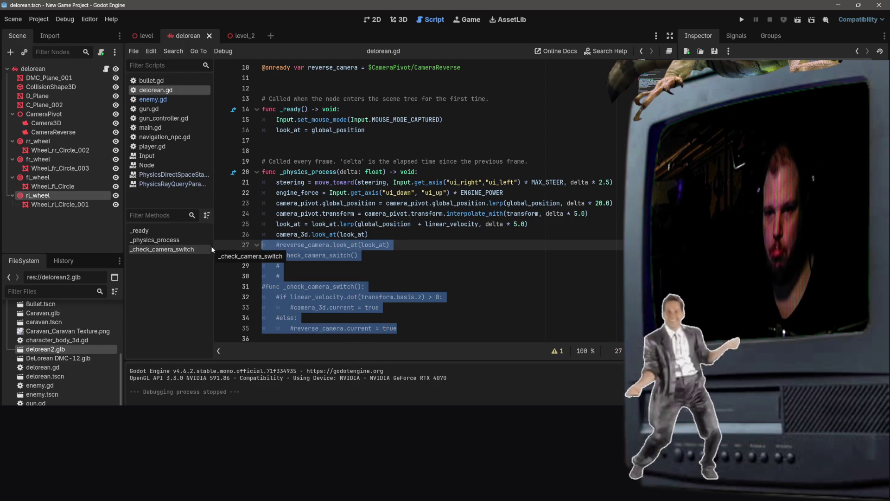
{"action": "left_click", "coordinate": [384, 260]}
{"action": "key", "text": "ctrl+s"}
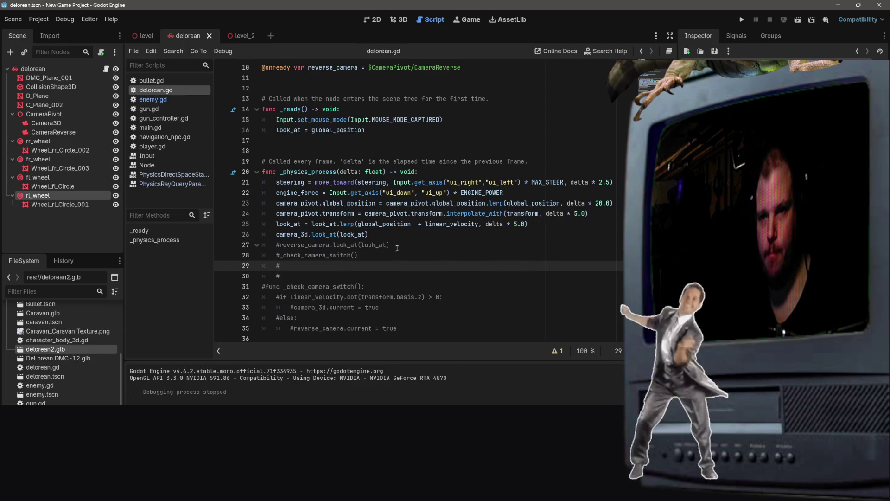
{"action": "scroll", "coordinate": [384, 260], "scroll_direction": "up", "scroll_amount": 3}
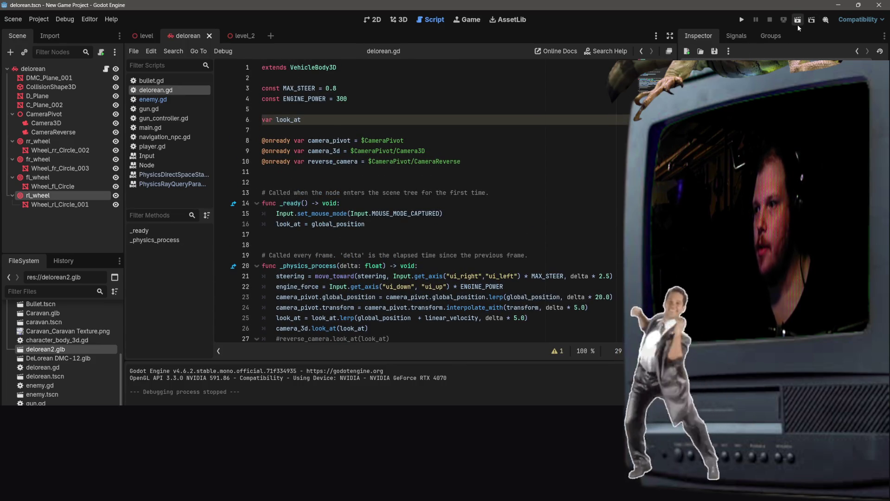
{"action": "left_click", "coordinate": [798, 26]}
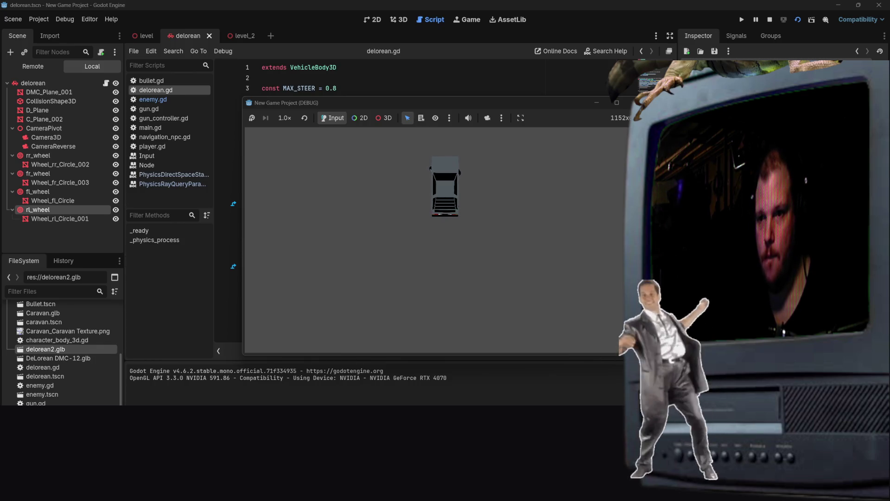
{"action": "key", "text": "F8"}
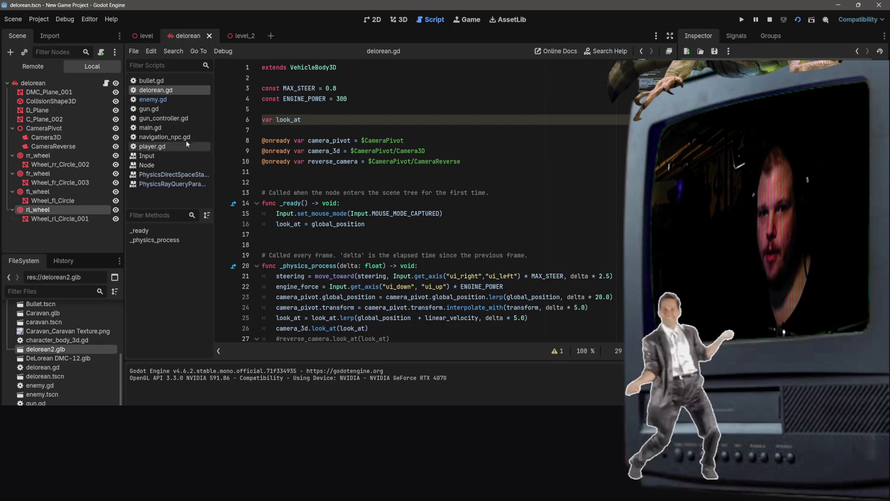
- Play-test level_2 twice, closing each run, and return to its 3D view
{"action": "left_click", "coordinate": [324, 109]}
{"action": "left_click", "coordinate": [237, 36]}
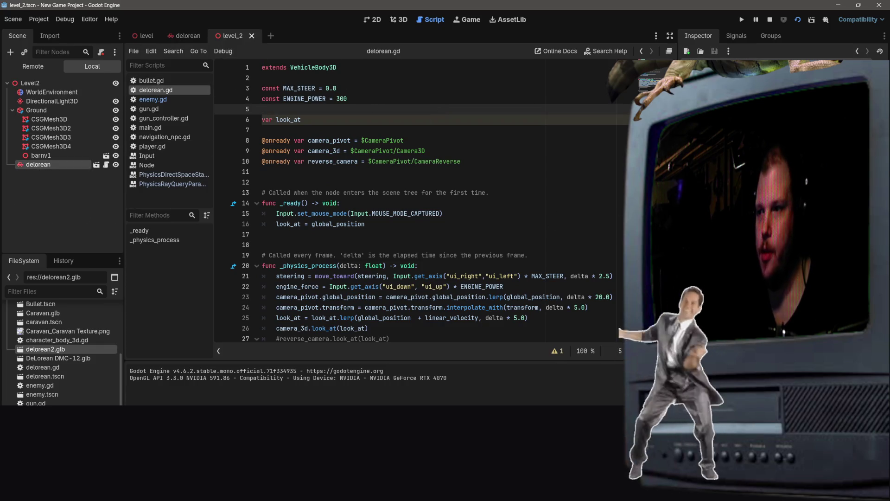
{"action": "left_click", "coordinate": [797, 19]}
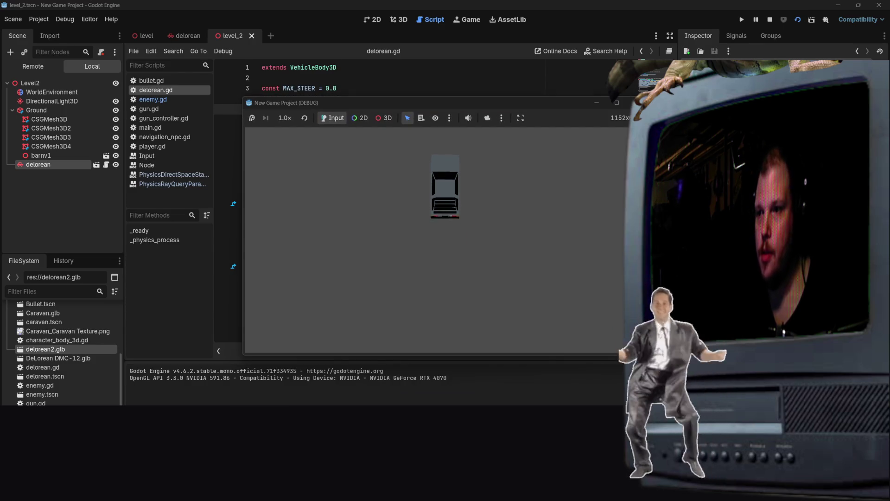
{"action": "key", "text": "alt+F4"}
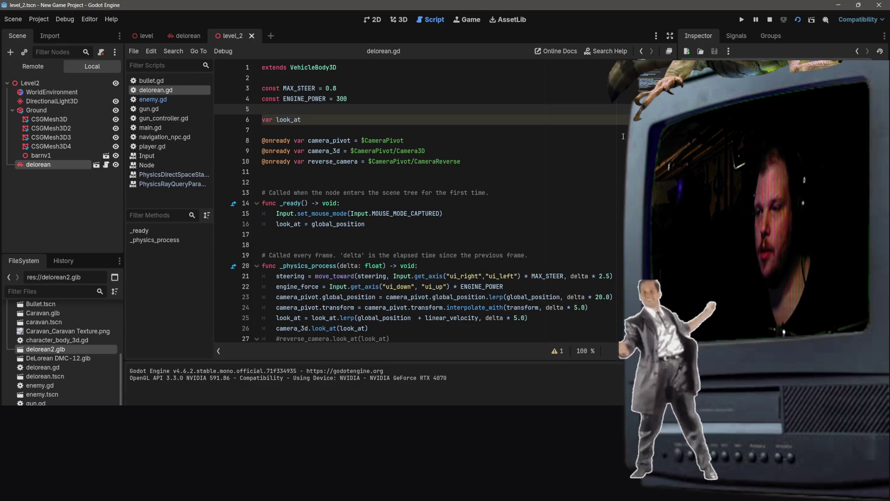
{"action": "left_click", "coordinate": [797, 20]}
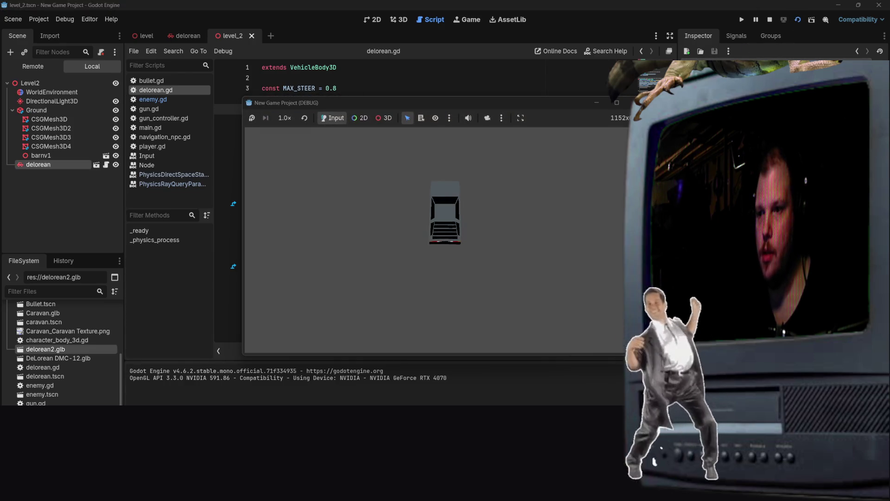
{"action": "key", "text": "alt+F4"}
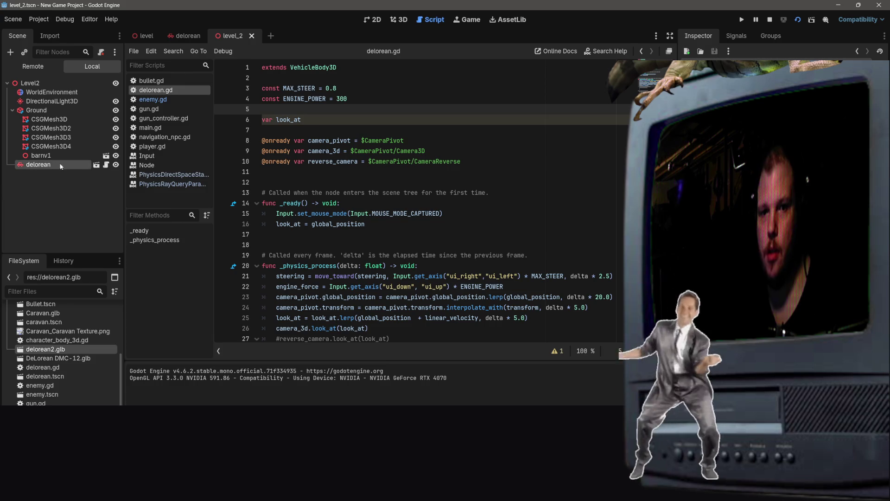
{"action": "left_click", "coordinate": [399, 20]}
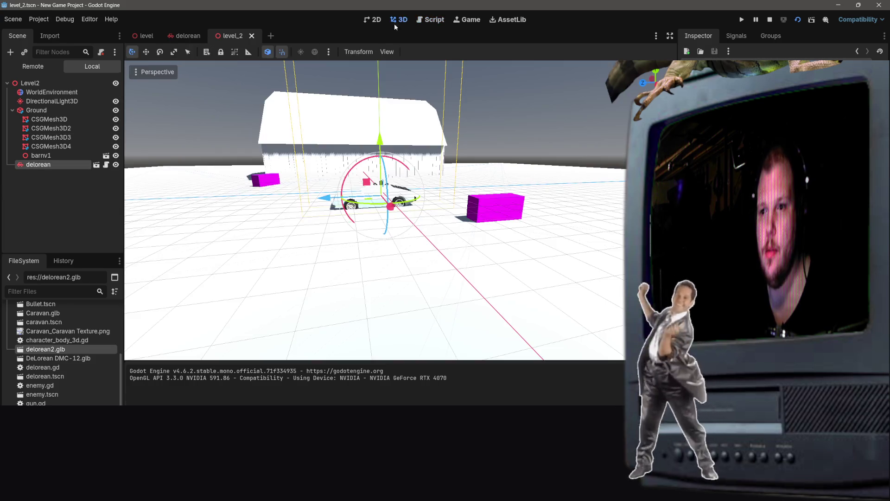
- Snap the delorean to the floor, lift it 1 unit on Y, and play-test level_2
{"action": "key", "text": "w"}
{"action": "key", "text": "Page_Down"}
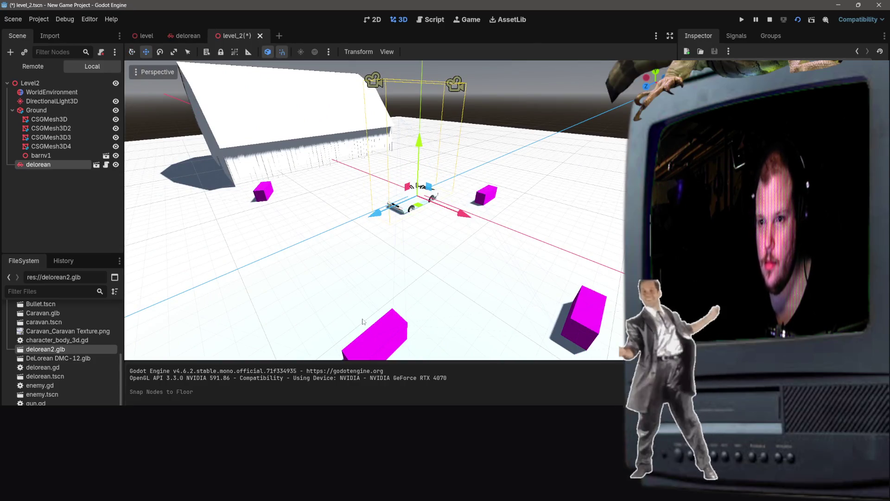
{"action": "left_click_drag", "start_coordinate": [425, 146], "coordinate": [422, 135]}
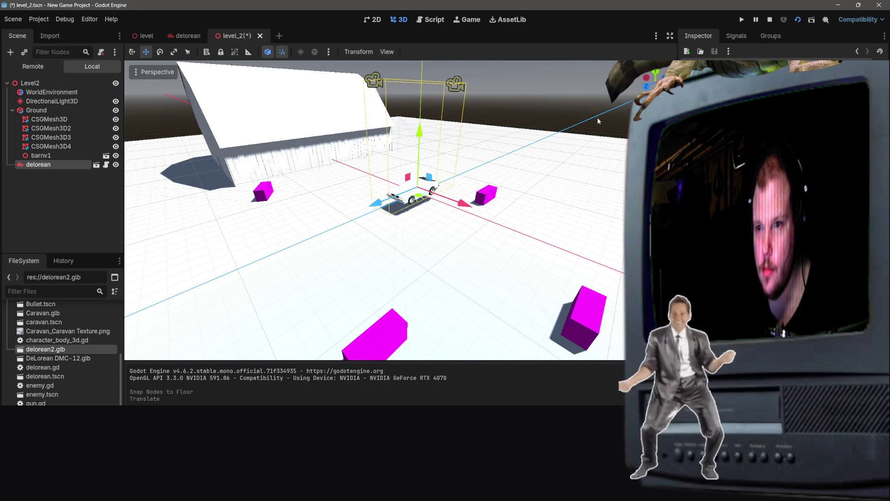
{"action": "left_click", "coordinate": [793, 22]}
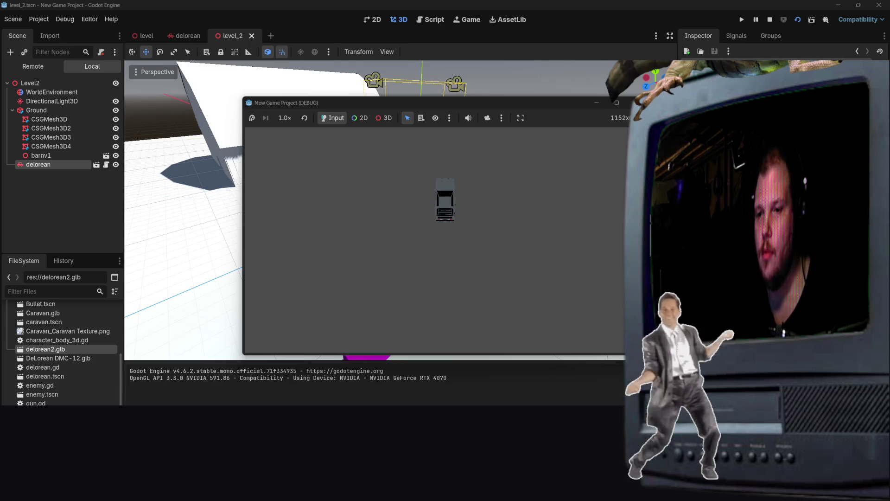
{"action": "key", "text": "Escape"}
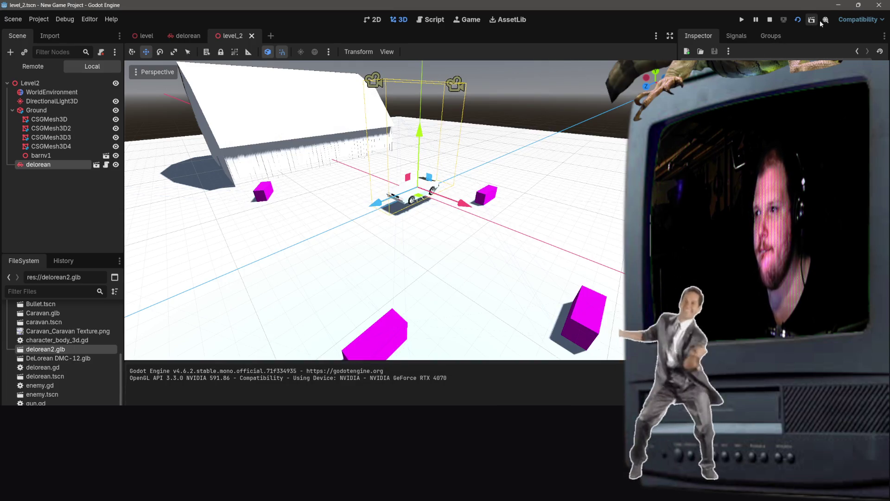
- Open delorean.gd and move to line 28 of the script
{"action": "left_click", "coordinate": [281, 53]}
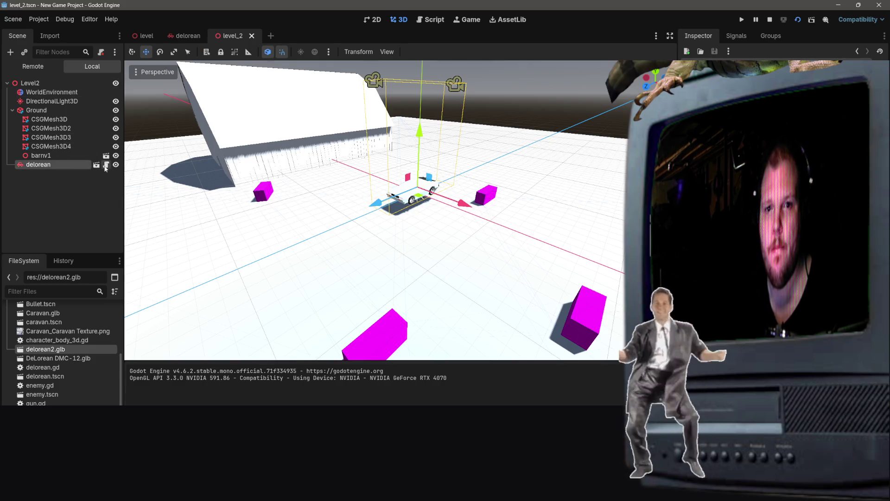
{"action": "left_click", "coordinate": [106, 164]}
{"action": "scroll", "coordinate": [451, 249], "scroll_direction": "down", "scroll_amount": 3}
{"action": "left_click", "coordinate": [340, 256]}
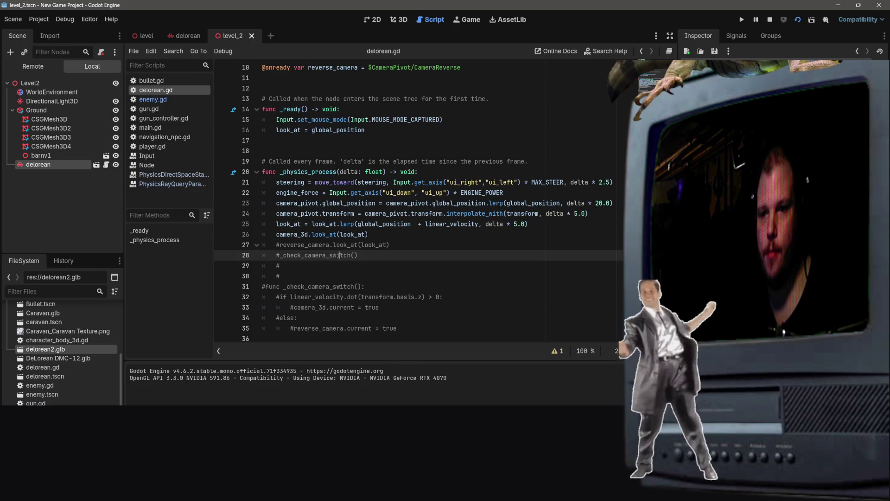
- Check lines 26–27 of delorean.gd and stop the running game
{"action": "left_click", "coordinate": [410, 243]}
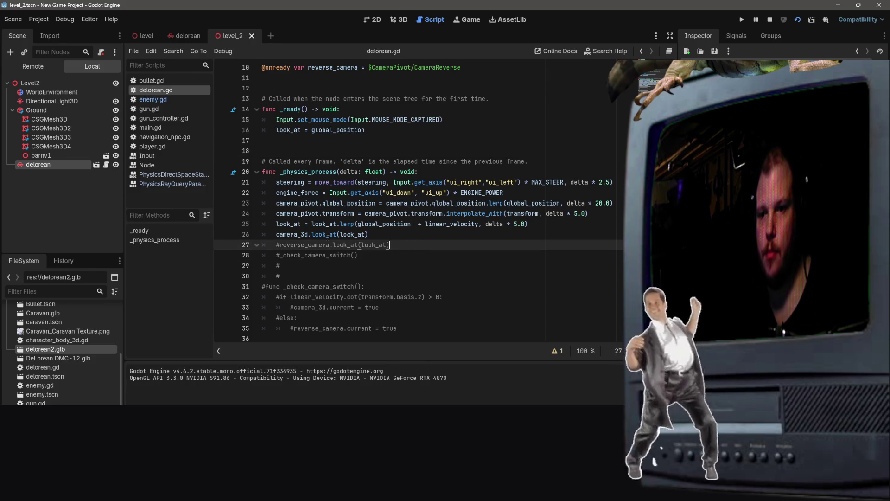
{"action": "left_click", "coordinate": [389, 236]}
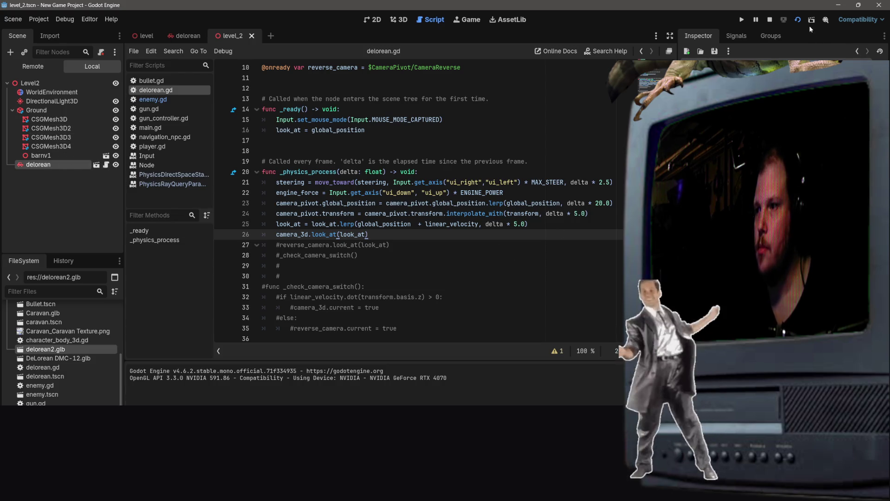
{"action": "left_click", "coordinate": [798, 19]}
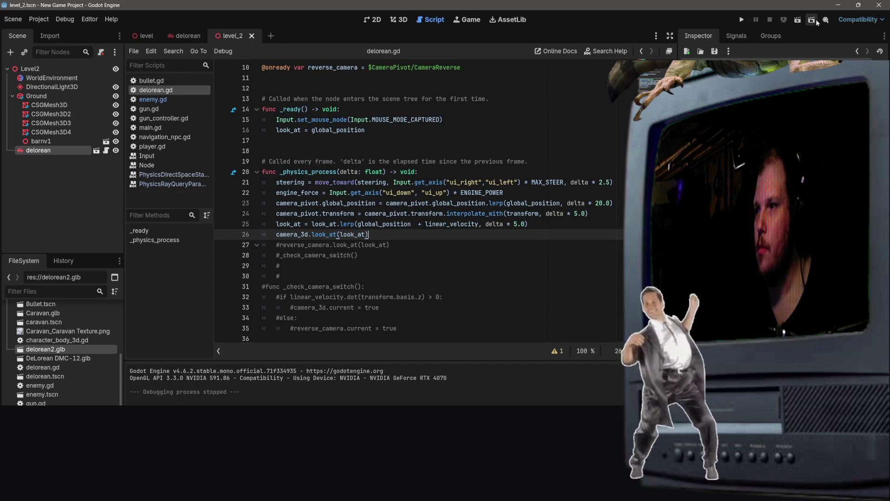
- Dismiss the scene-run list, select the delorean node, and show level_2 in 3D
{"action": "left_click", "coordinate": [812, 19]}
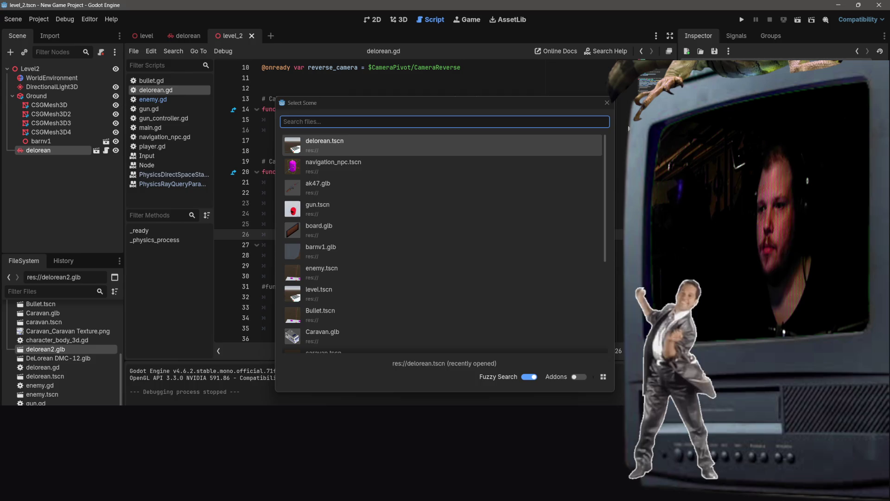
{"action": "left_click", "coordinate": [607, 103]}
{"action": "left_click", "coordinate": [22, 70]}
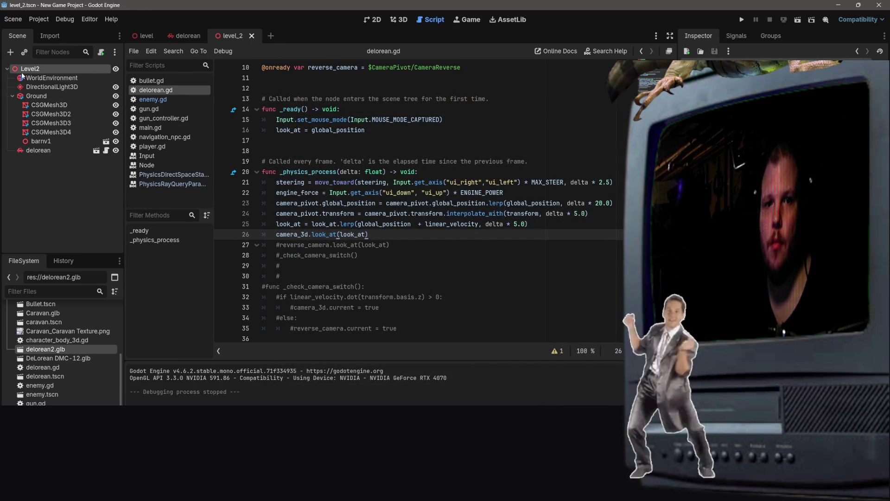
{"action": "left_click", "coordinate": [38, 150]}
{"action": "left_click", "coordinate": [403, 21]}
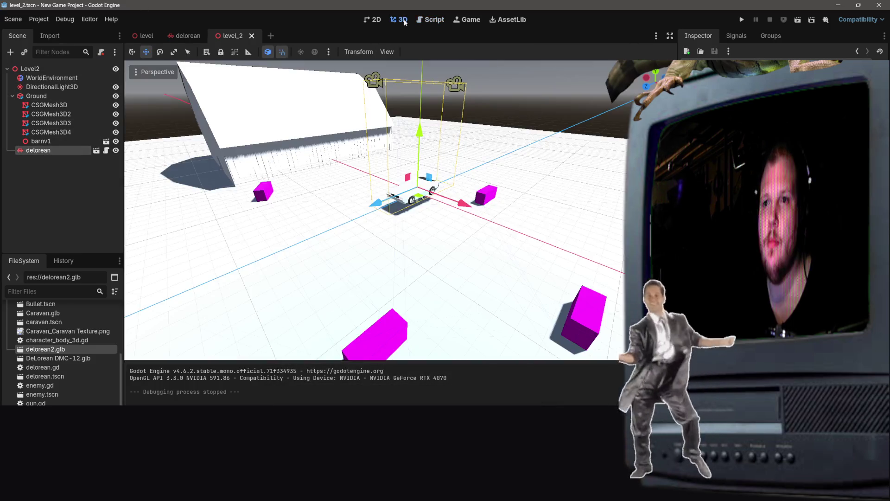
- Move the delorean lower with G, play-test level_2, and open delorean.gd
{"action": "scroll", "coordinate": [488, 270], "scroll_direction": "up", "scroll_amount": 5}
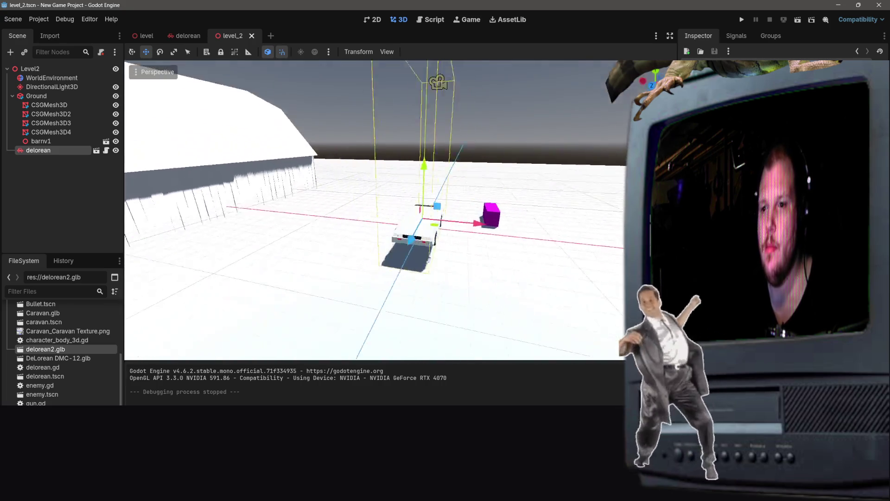
{"action": "key", "text": "g"}
{"action": "left_click", "coordinate": [402, 173]}
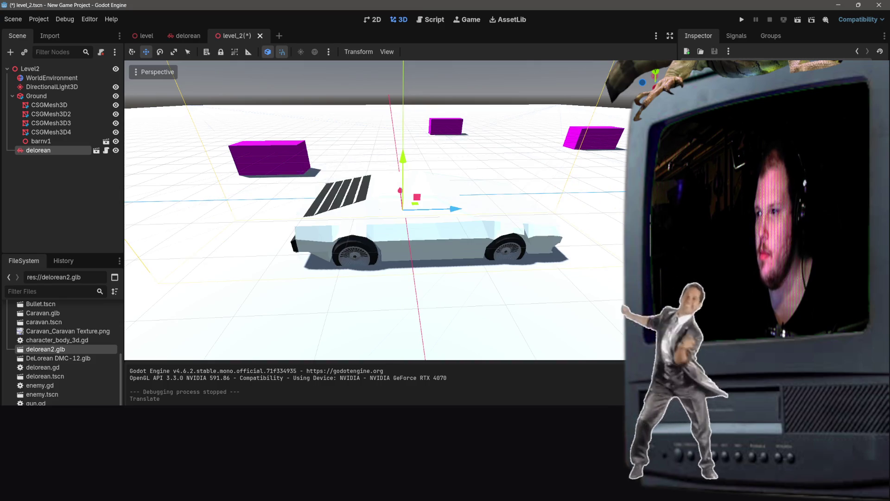
{"action": "left_click", "coordinate": [810, 22]}
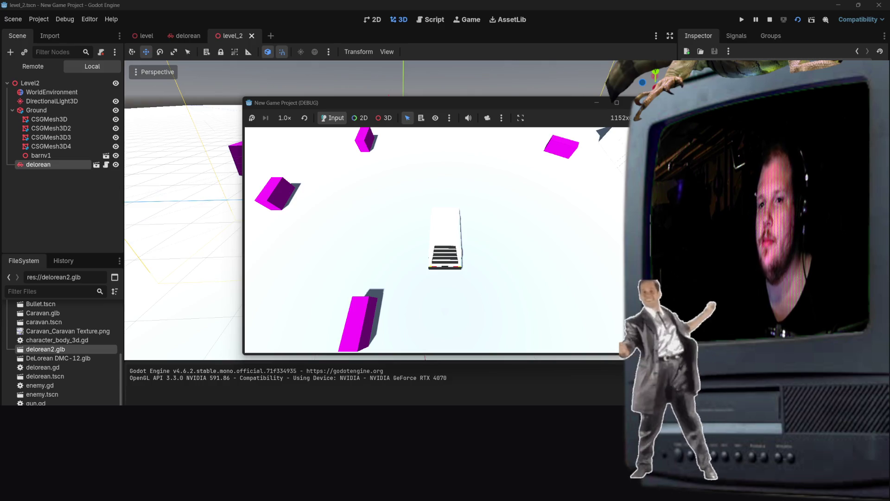
{"action": "key", "text": "Escape"}
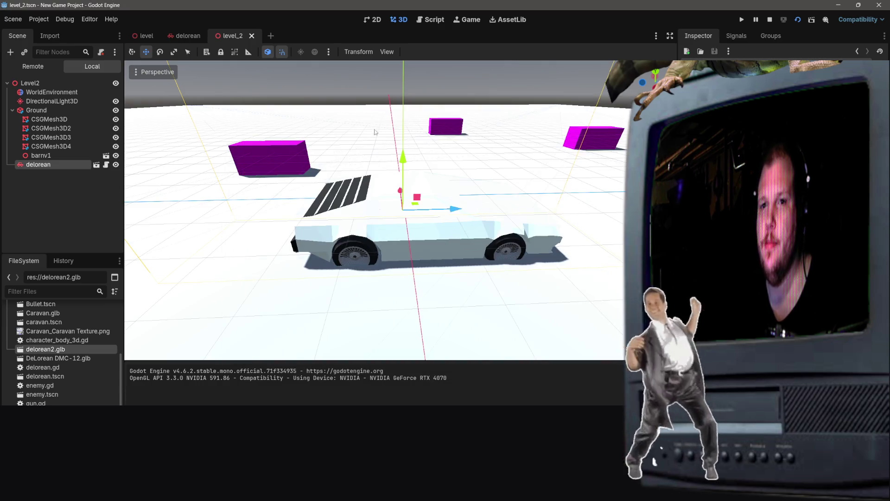
{"action": "left_click", "coordinate": [107, 165]}
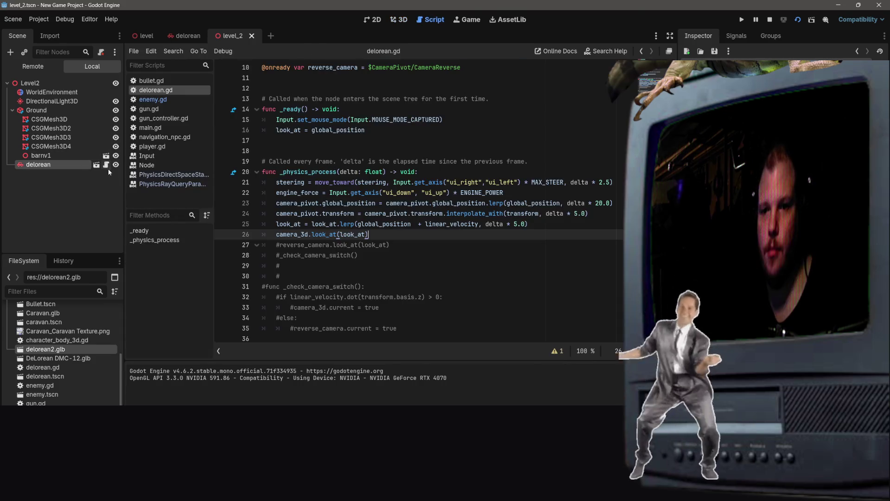
- Check lines 26–27 of delorean.gd, then open the delorean scene in the 3D view
{"action": "left_click", "coordinate": [446, 263]}
{"action": "key", "text": "Up"}
{"action": "key", "text": "Up"}
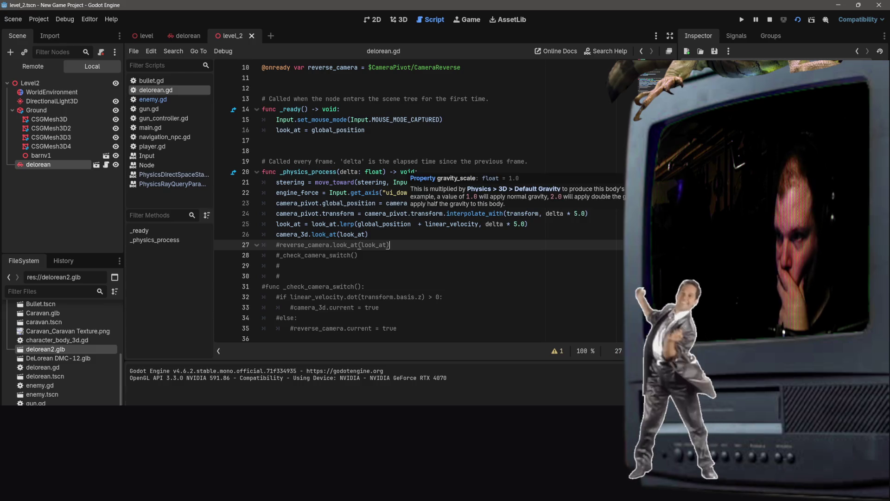
{"action": "left_click", "coordinate": [358, 236]}
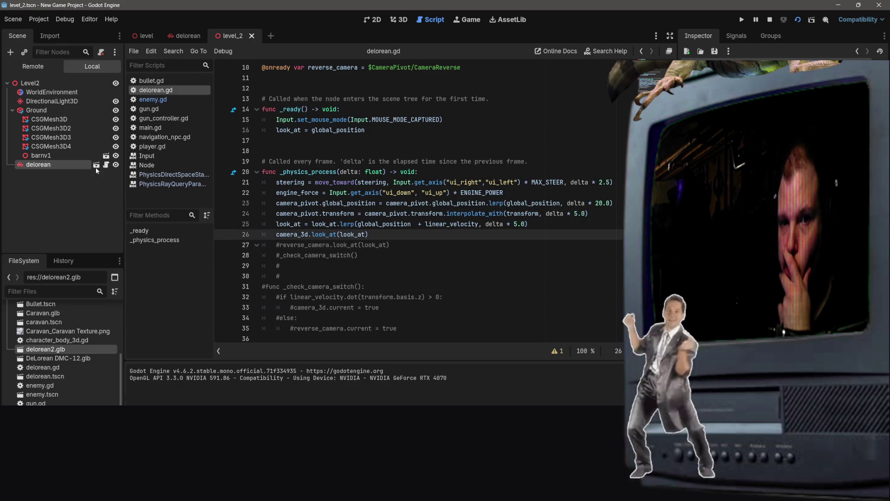
{"action": "left_click", "coordinate": [184, 37]}
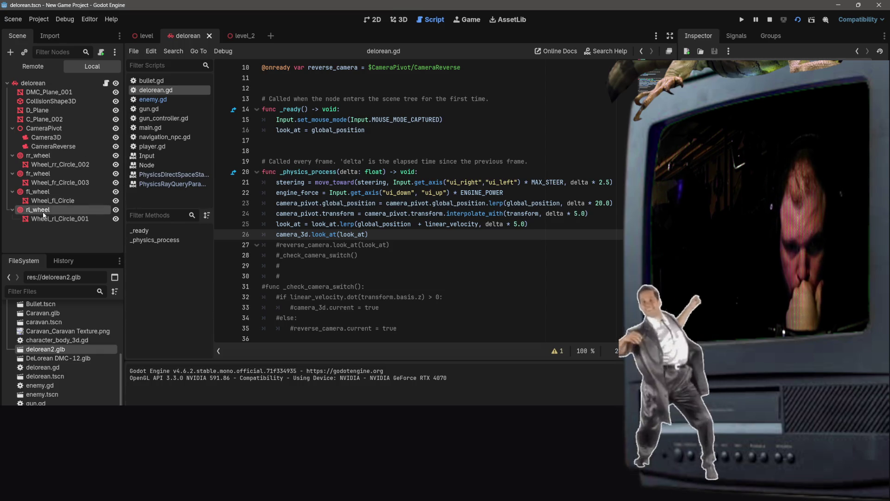
{"action": "left_click", "coordinate": [400, 20]}
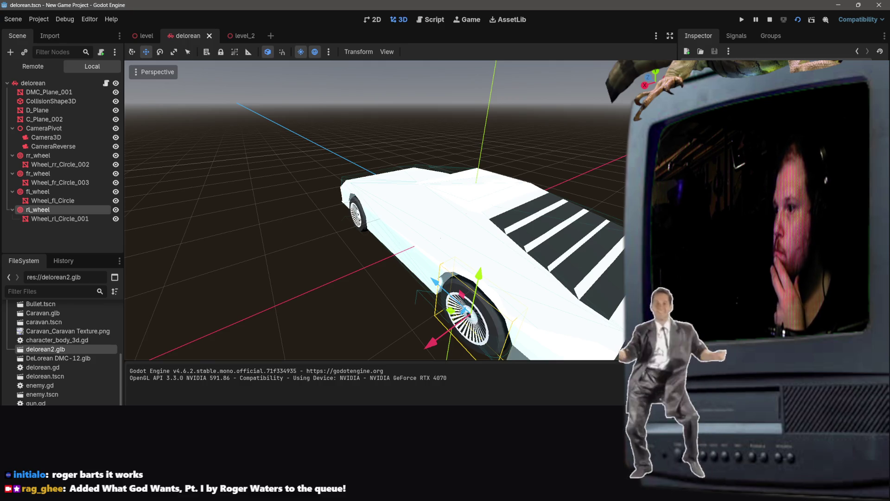
- Try a new engine_force value and undo it, then change fl_wheel's Wheel Roll Influence
{"action": "key", "text": "Return"}
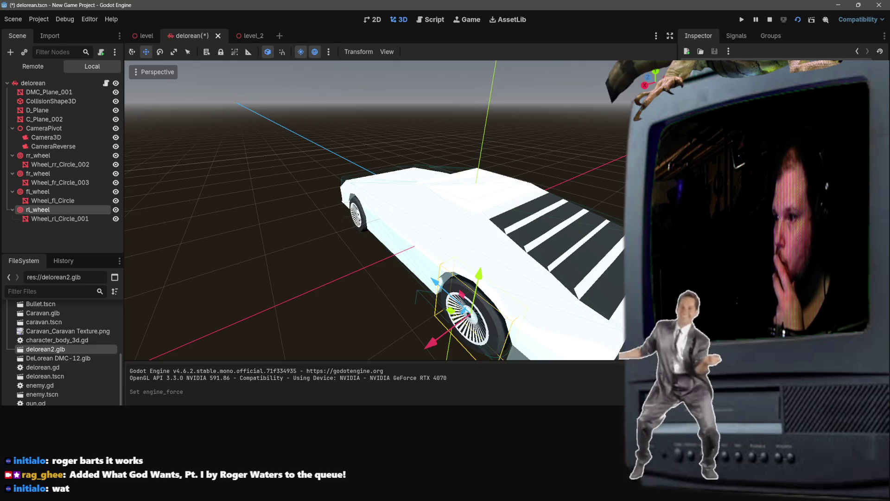
{"action": "key", "text": "ctrl+z"}
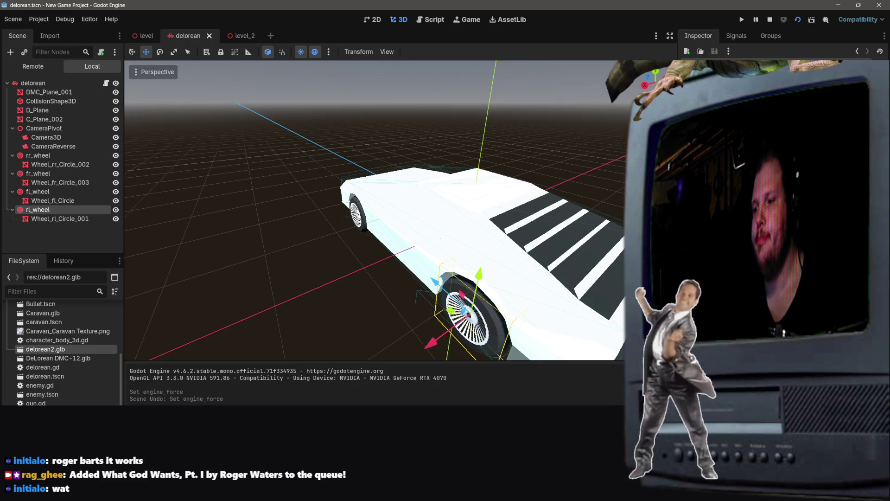
{"action": "left_click", "coordinate": [44, 192]}
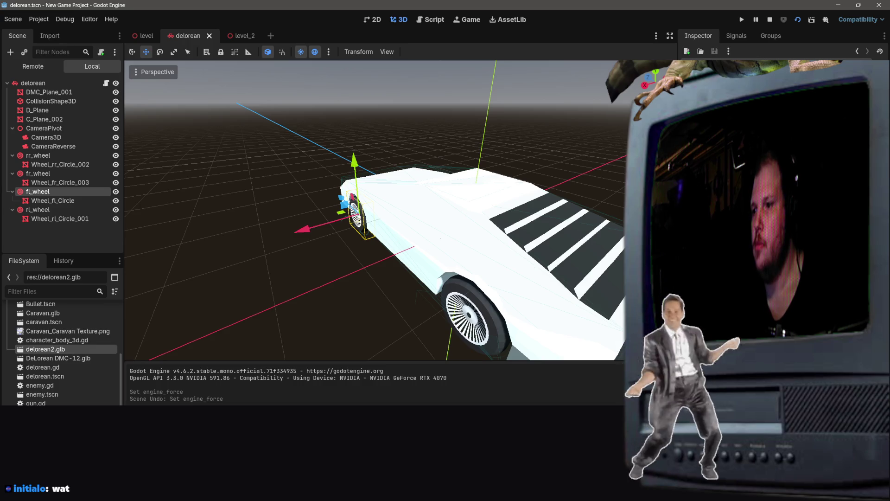
{"action": "key", "text": "Return"}
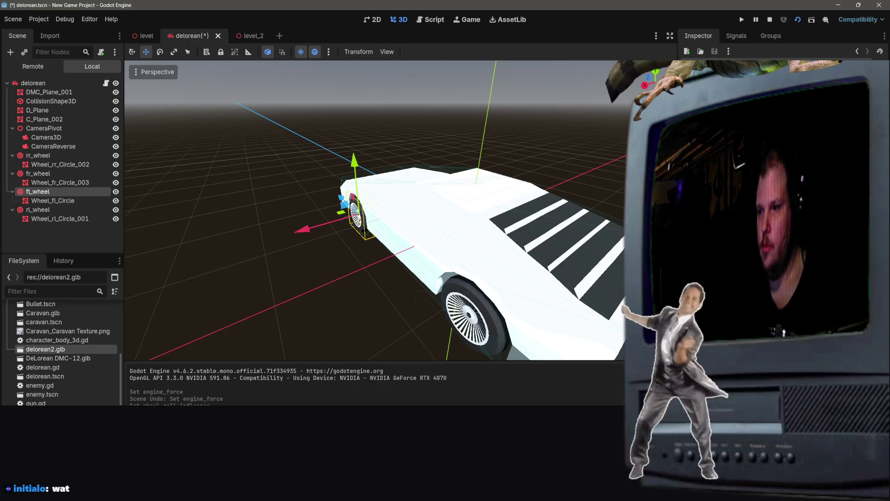
- Review the rl, fl, rr and fr wheel nodes, save the delorean scene, and run the project
{"action": "left_click", "coordinate": [55, 209]}
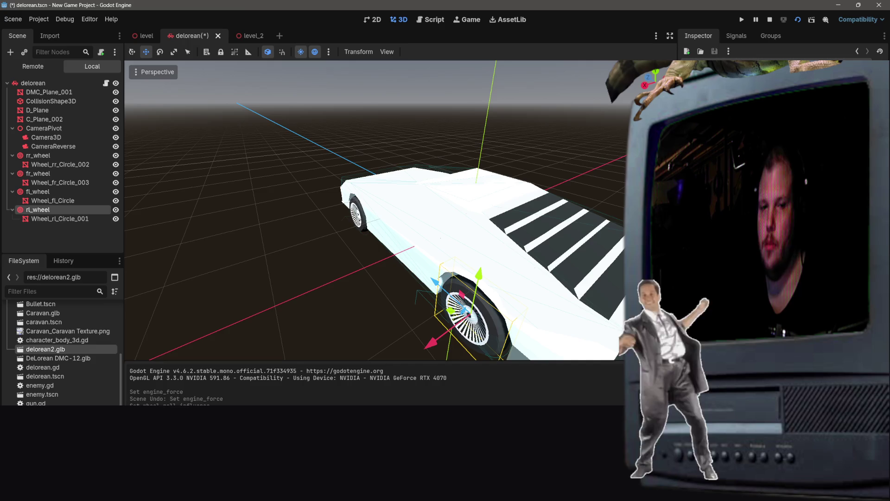
{"action": "left_click", "coordinate": [51, 191]}
{"action": "left_click", "coordinate": [44, 155]}
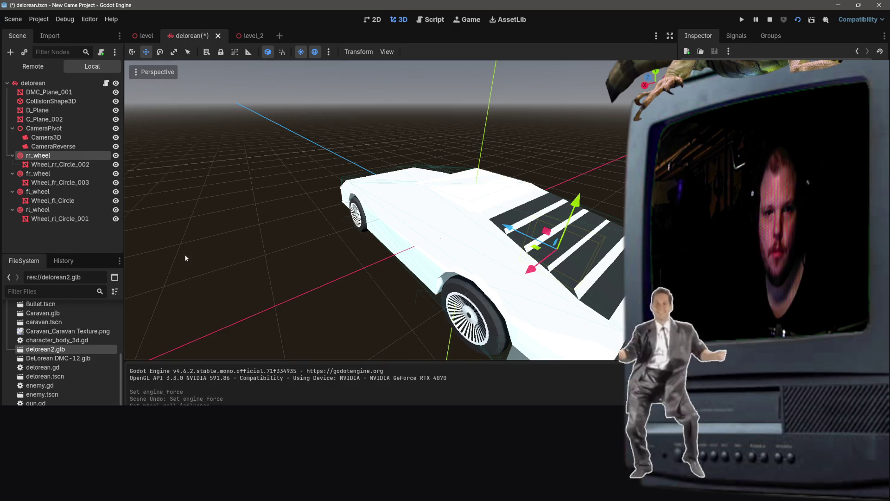
{"action": "left_click", "coordinate": [38, 174]}
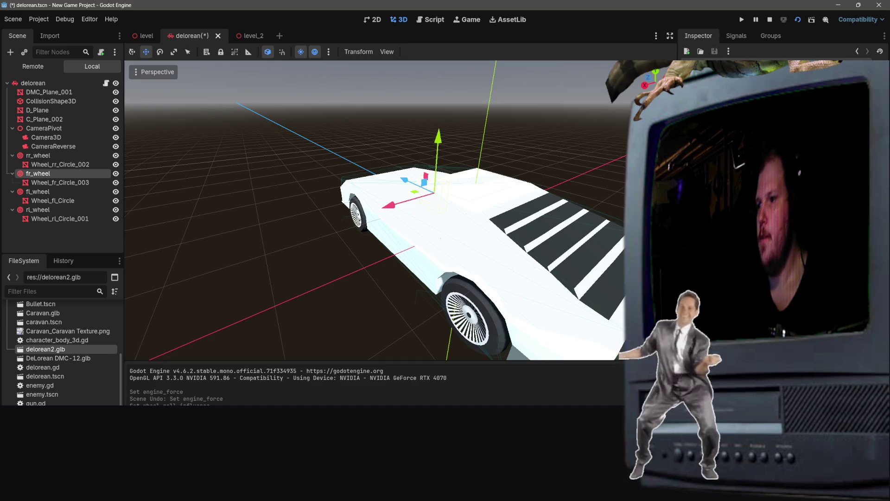
{"action": "key", "text": "ctrl+s"}
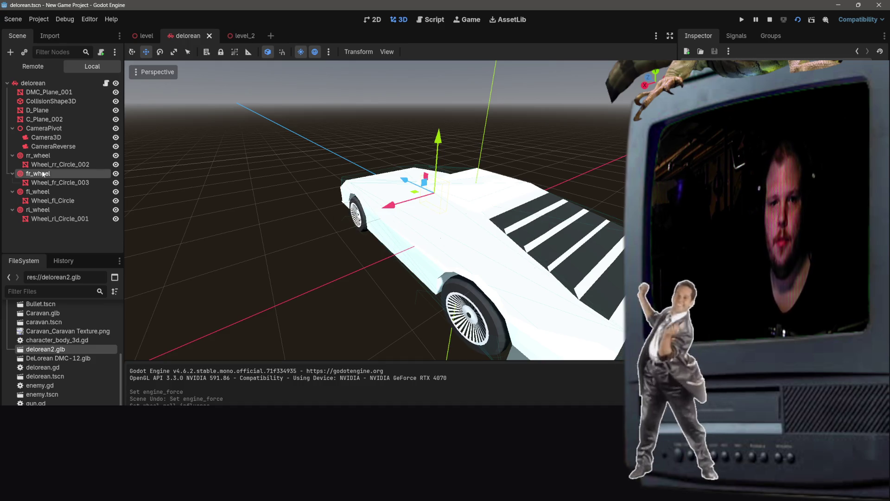
{"action": "left_click", "coordinate": [36, 159]}
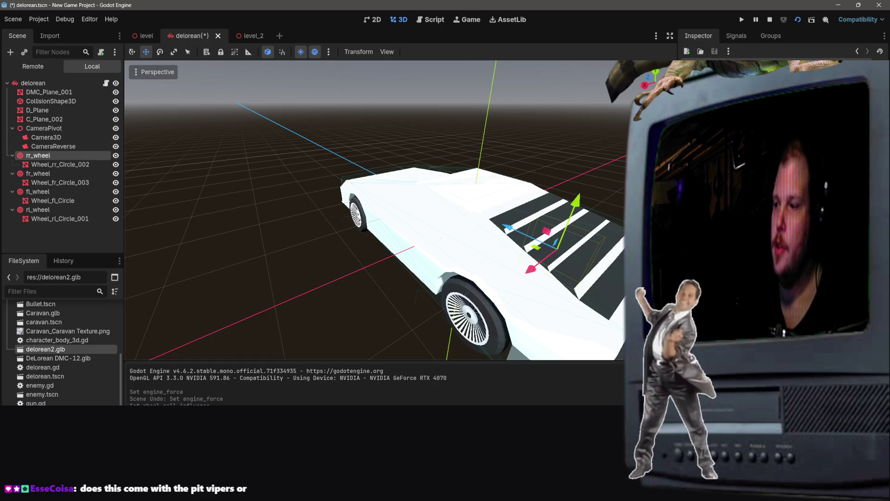
{"action": "left_click", "coordinate": [798, 20]}
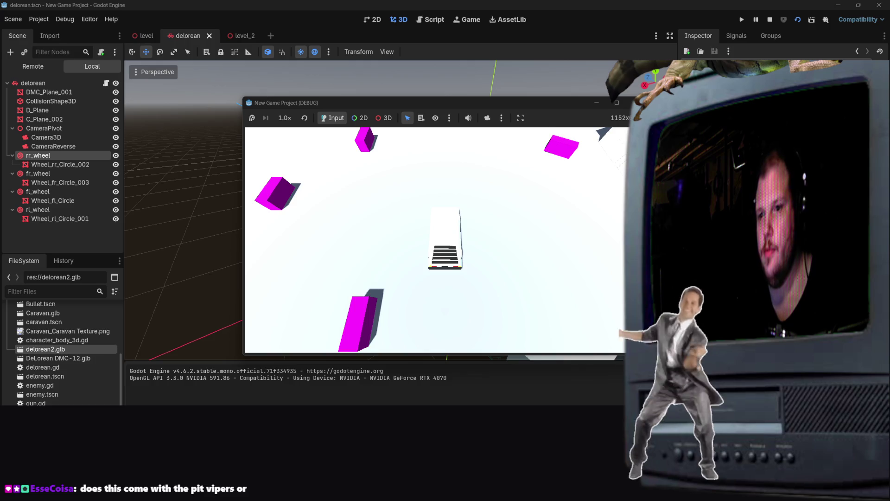
- Stop the game with F8 and orbit the view around the delorean car
{"action": "key", "text": "F8"}
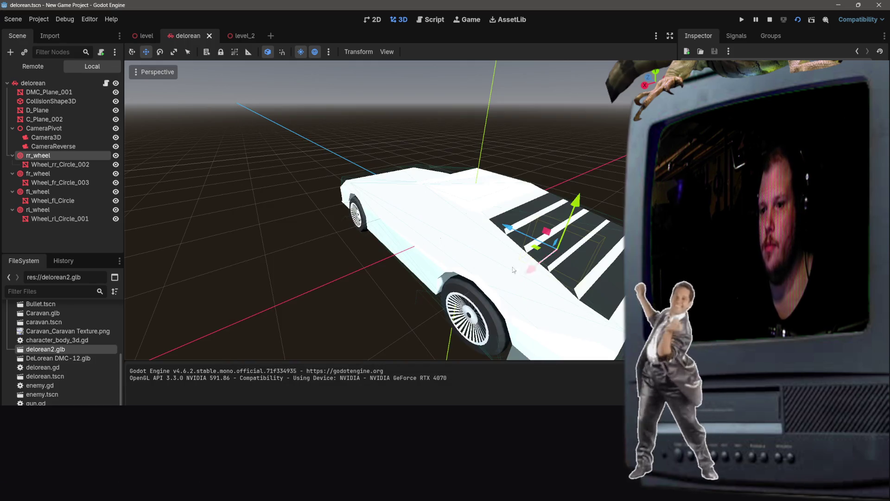
{"action": "scroll", "coordinate": [556, 121], "scroll_direction": "up", "scroll_amount": 3}
{"action": "scroll", "coordinate": [373, 210], "scroll_direction": "down", "scroll_amount": 5}
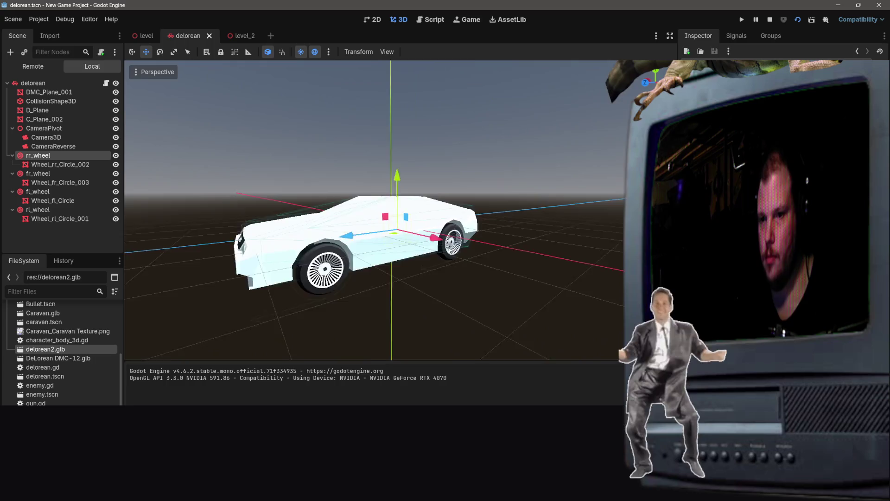
{"action": "left_click_drag", "start_coordinate": [510, 139], "coordinate": [552, 110]}
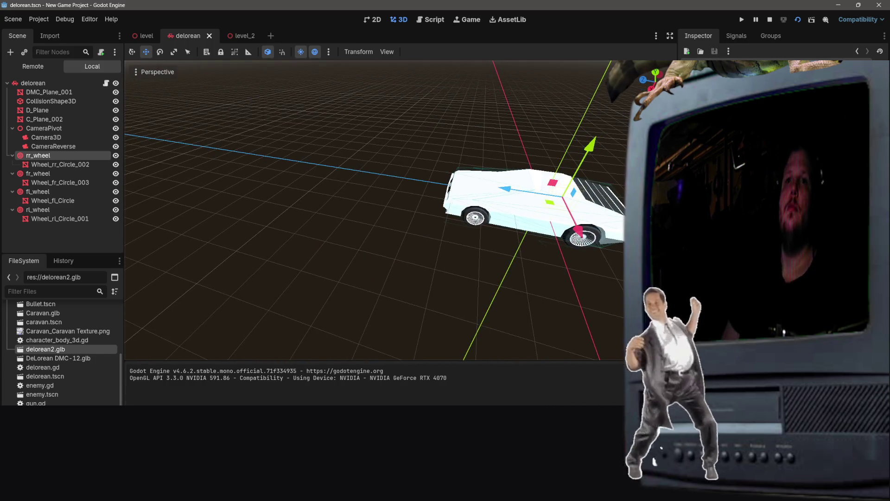